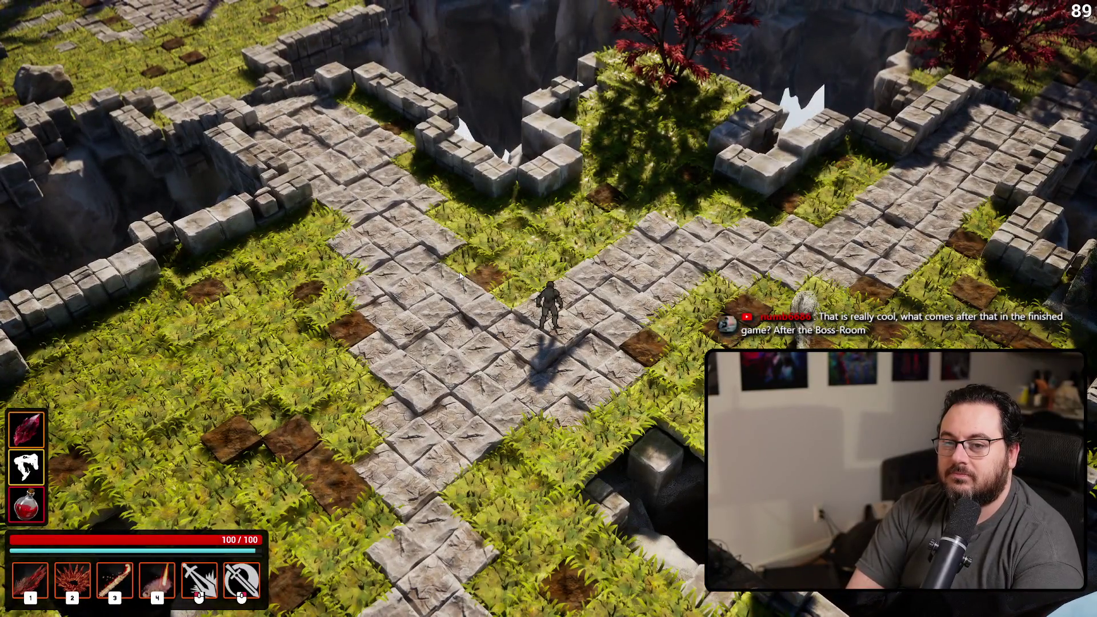
- Dodge-roll and run the character down the stone path and stairs, then across the grass
key("space")
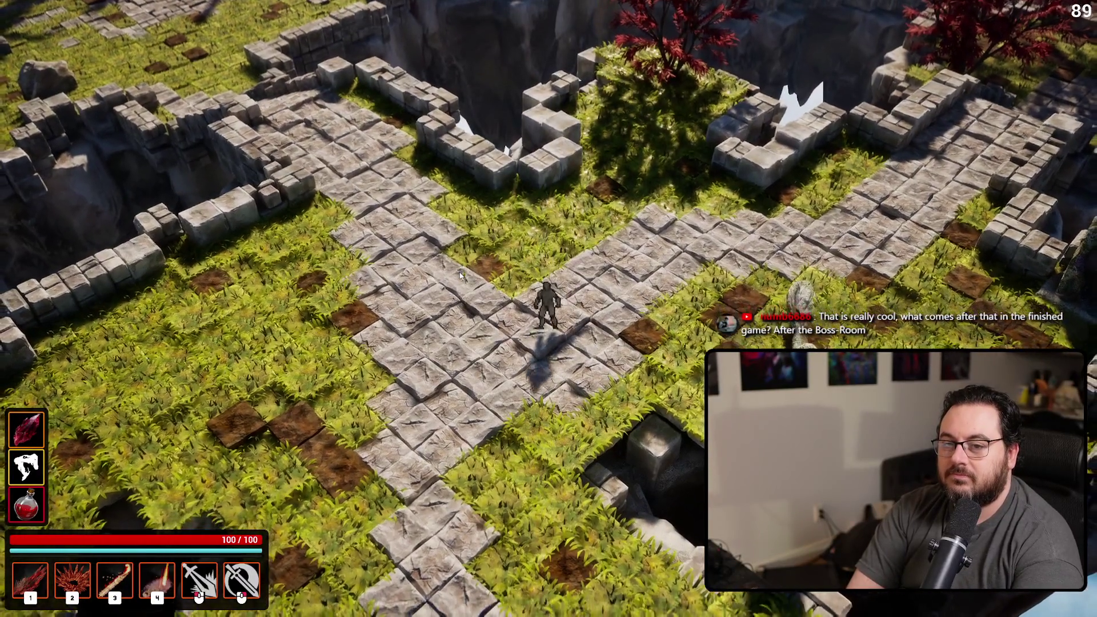
key("s")
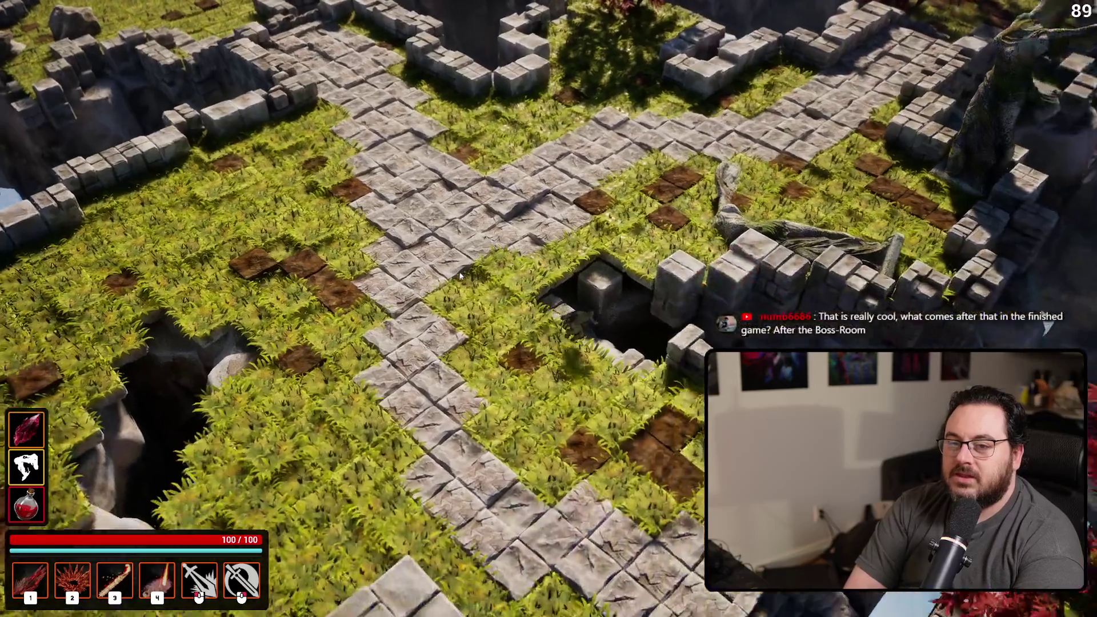
key("s")
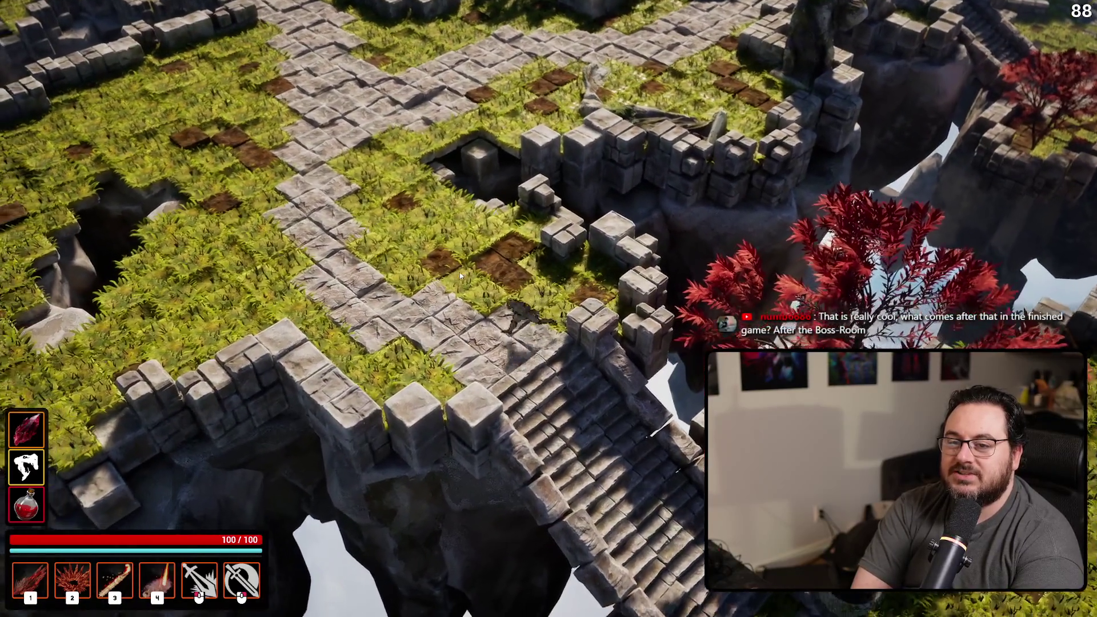
key("s")
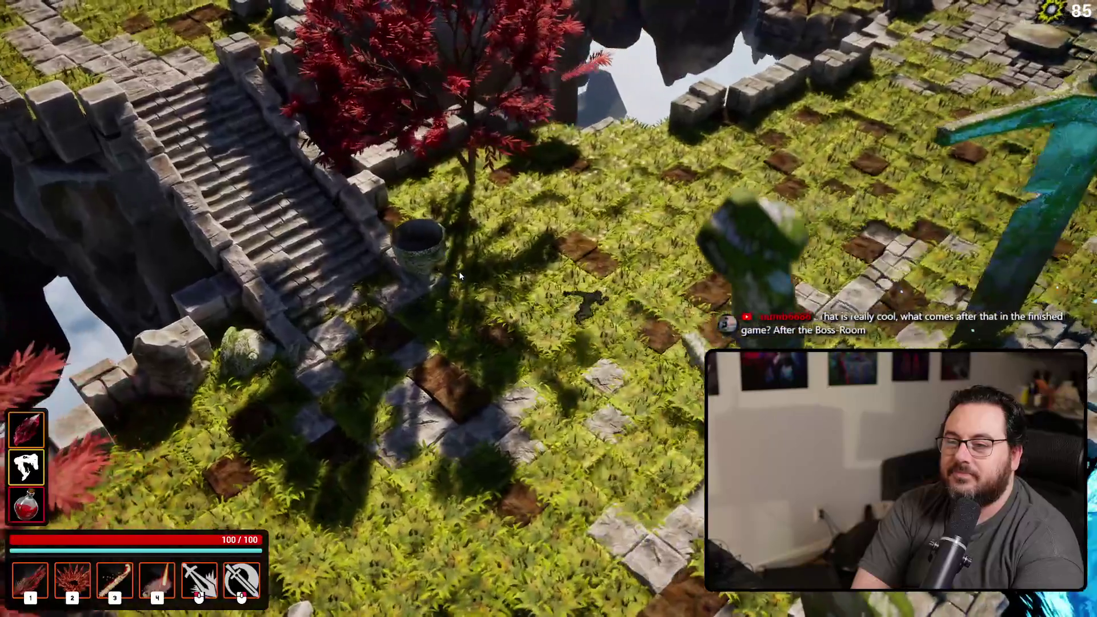
key("w")
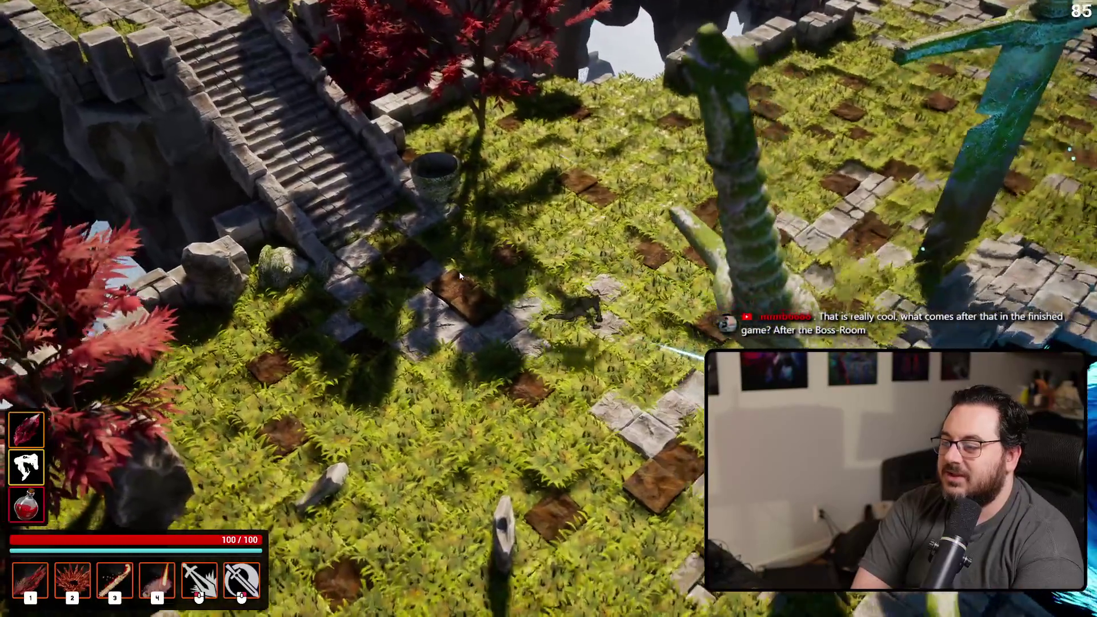
key("w")
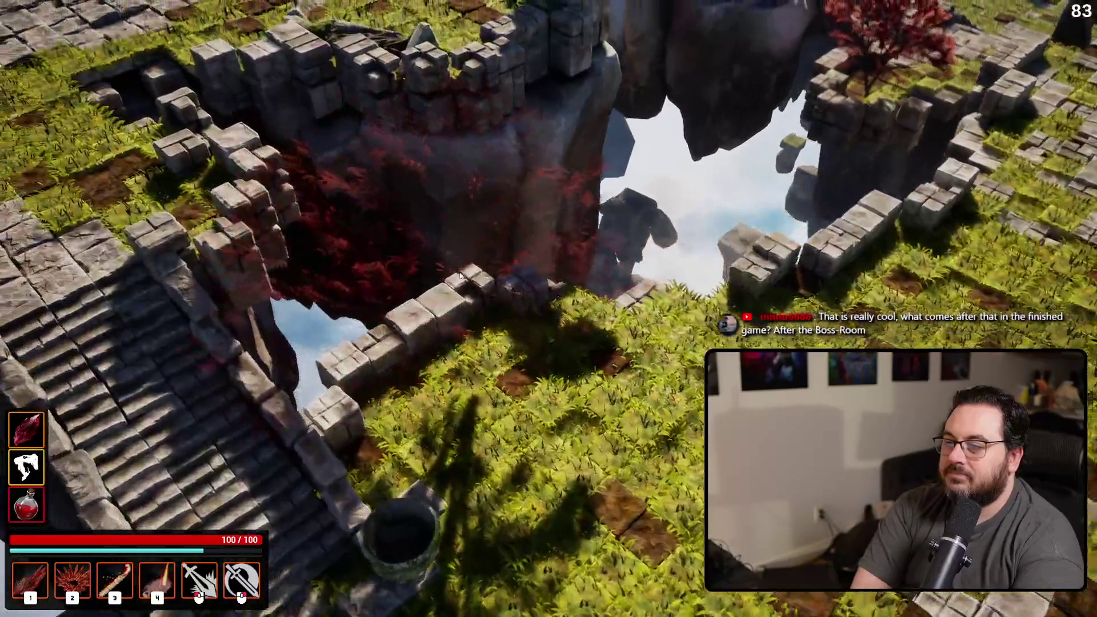
key("d")
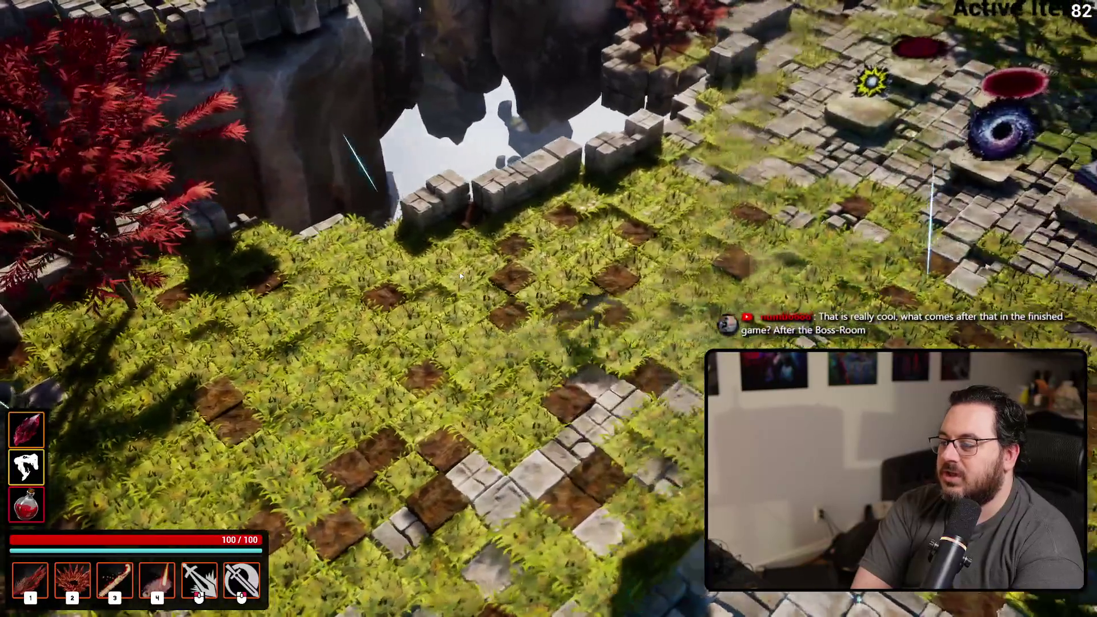
key("d")
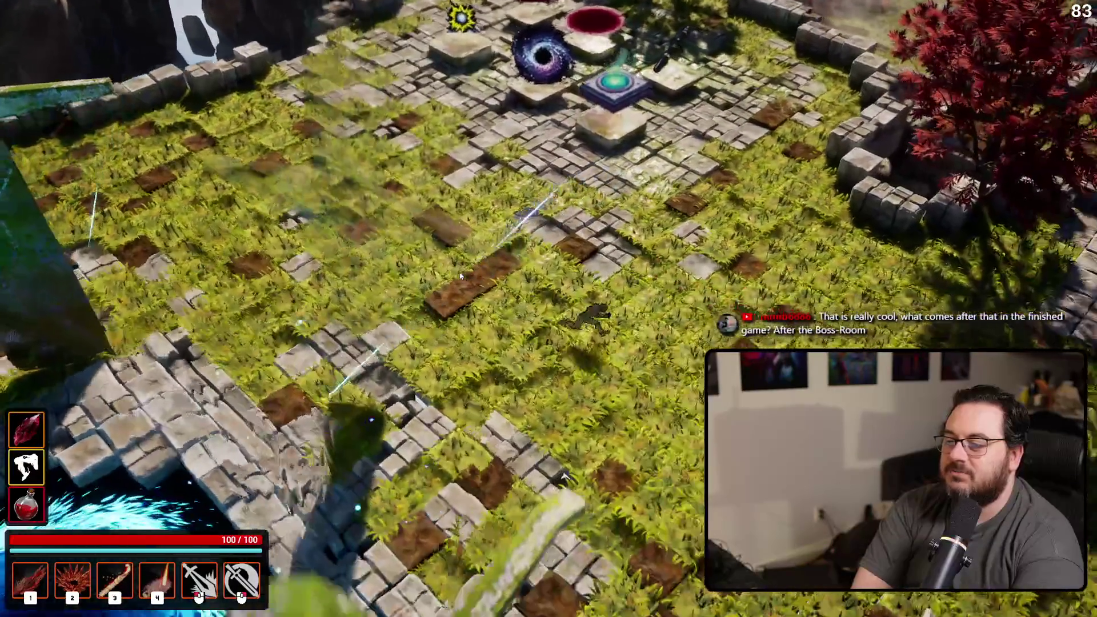
key("a")
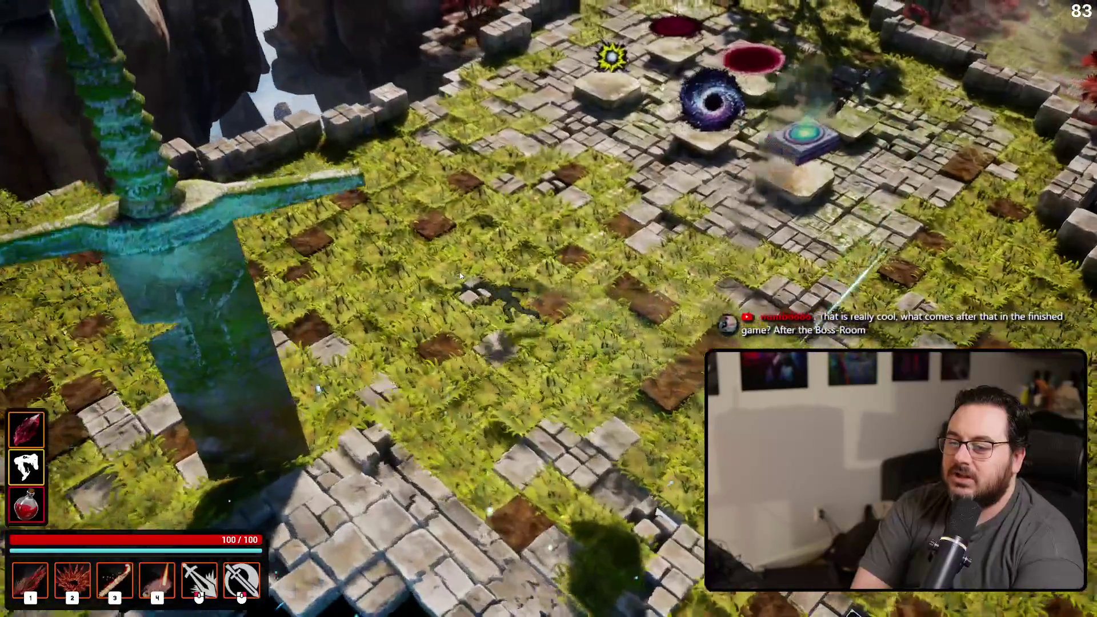
key("a")
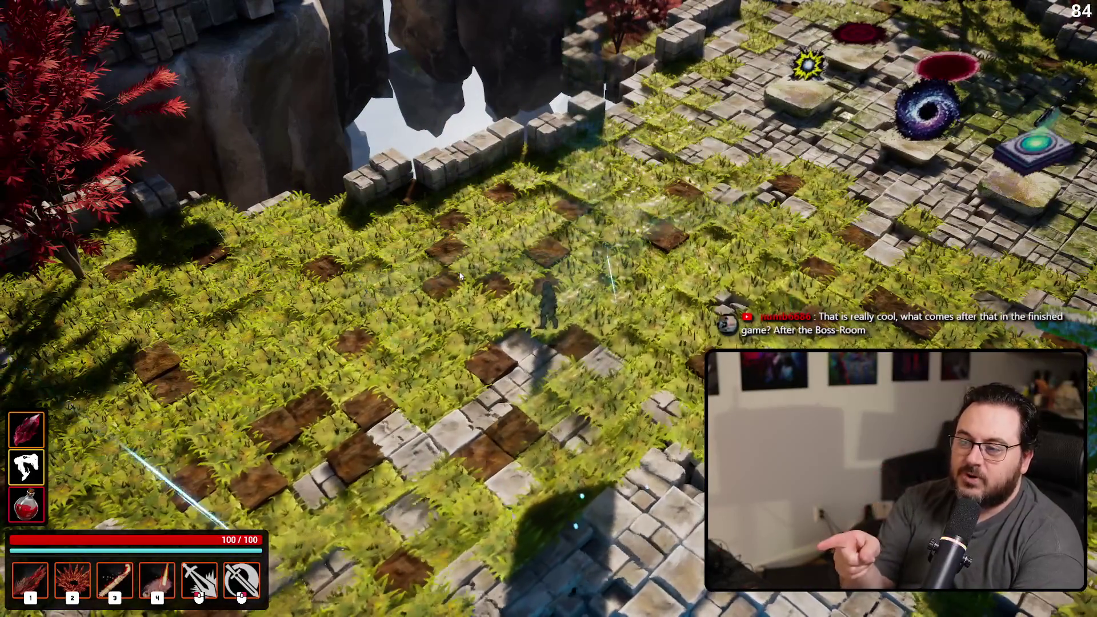
key("w")
key("a")
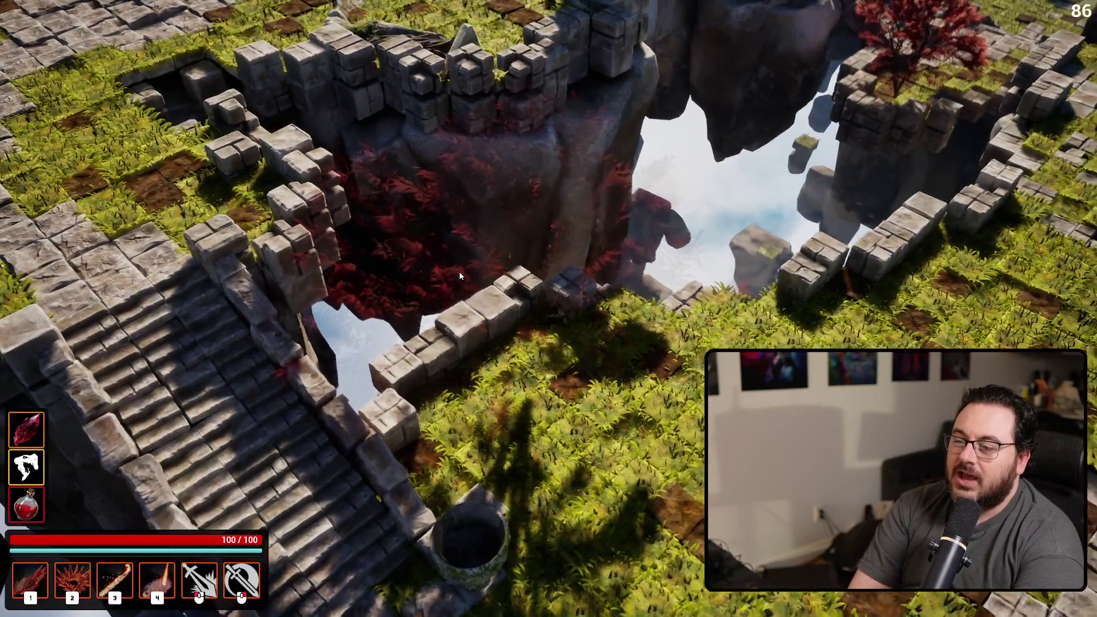
- Run the character past the sword statue toward the portals and stone platforms, then back
key("d")
key("s")
key("d")
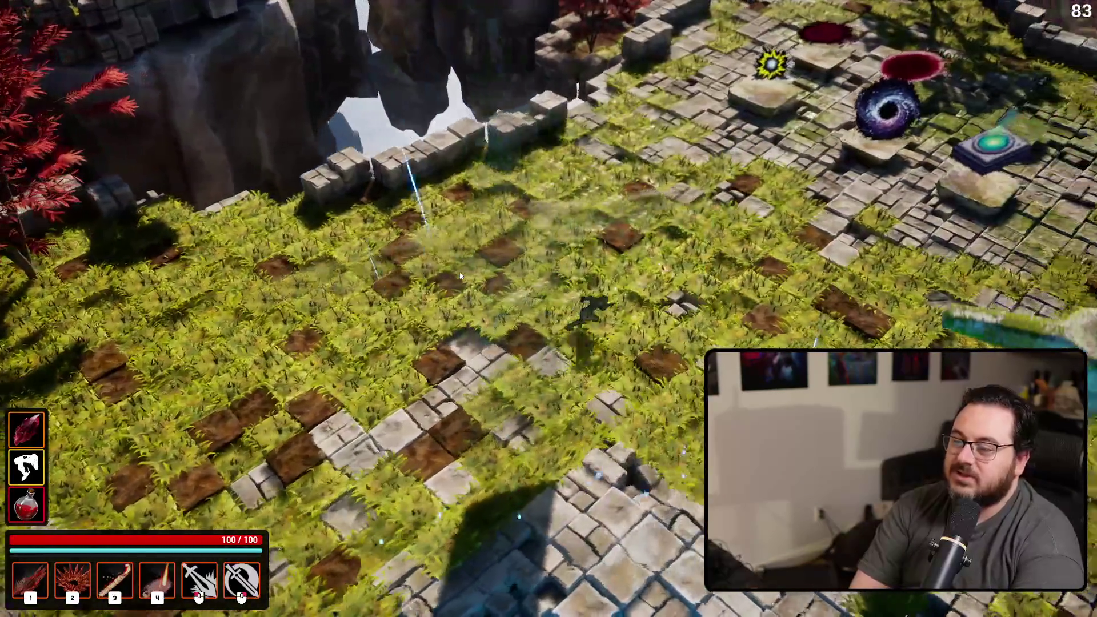
key("a")
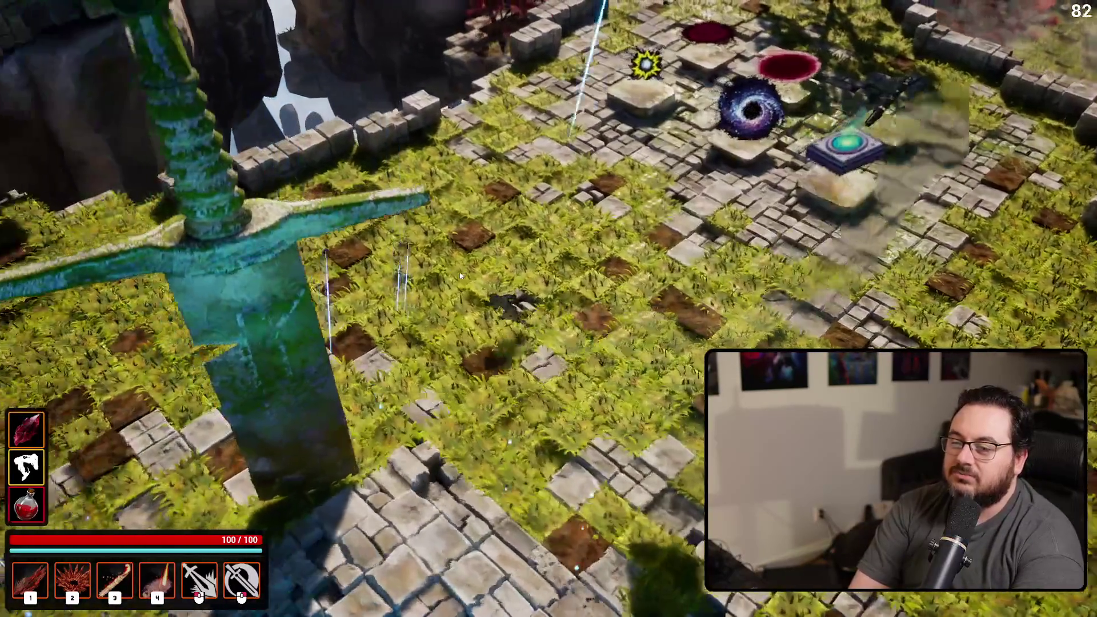
key("d")
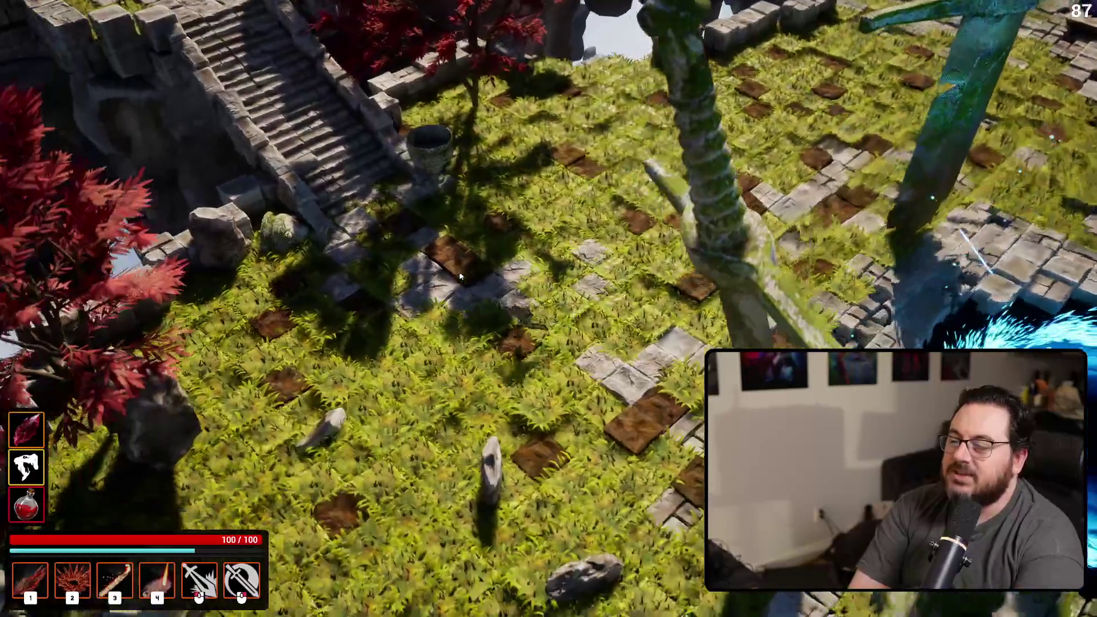
key("d")
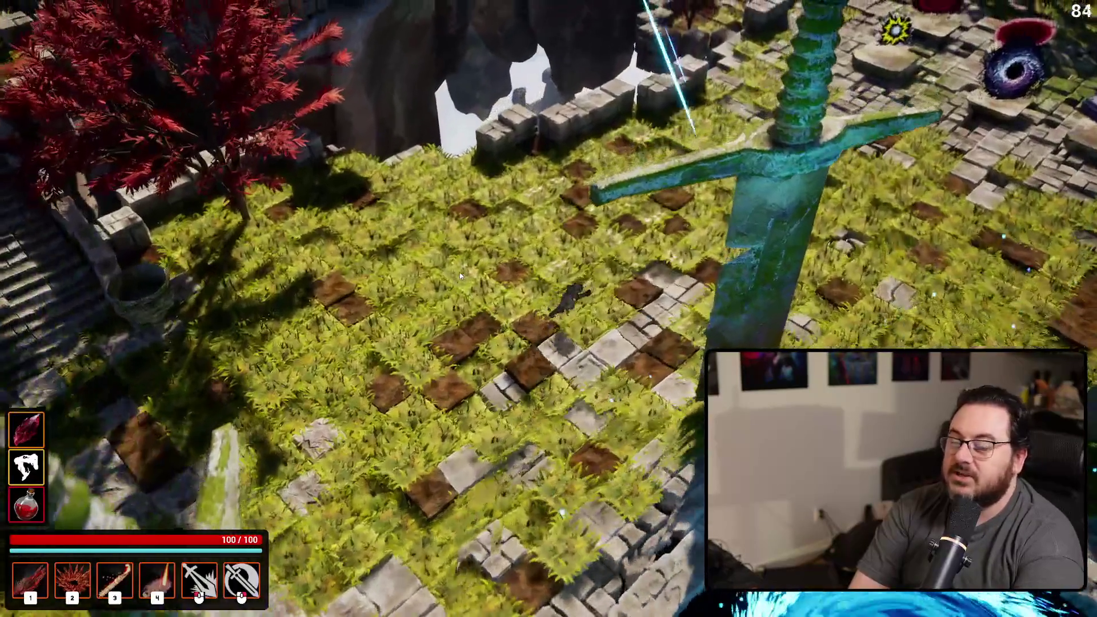
key("w")
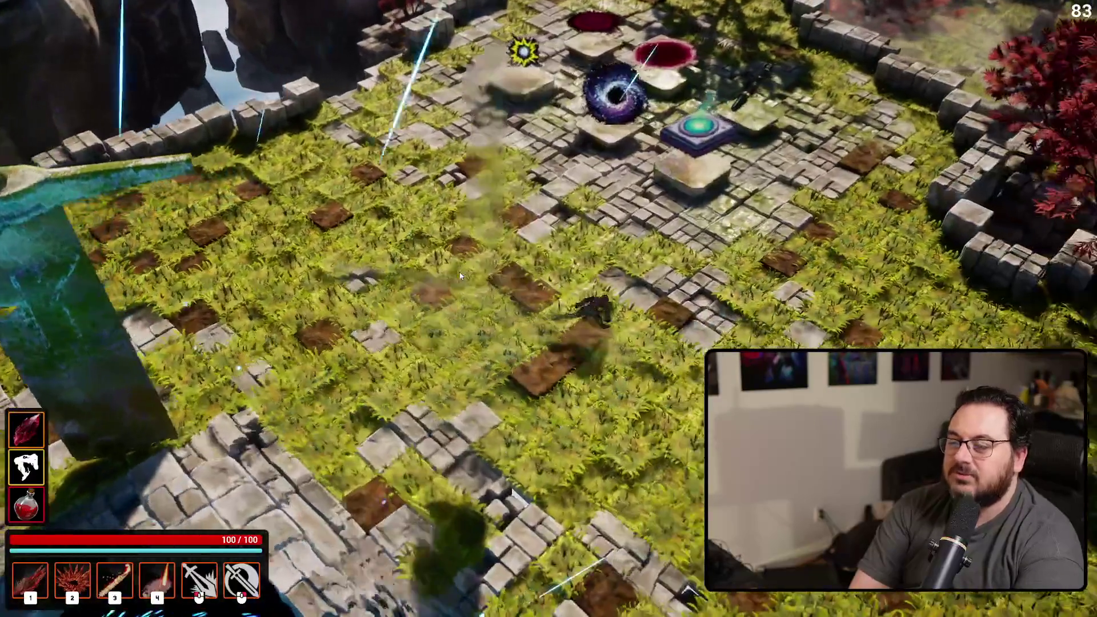
key("a")
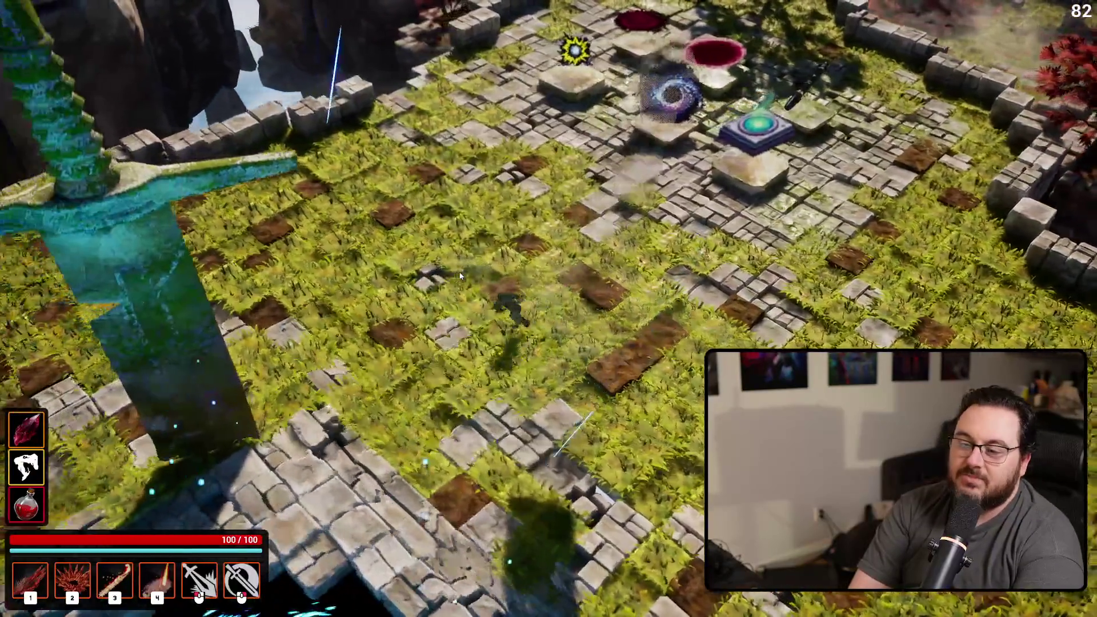
key("w")
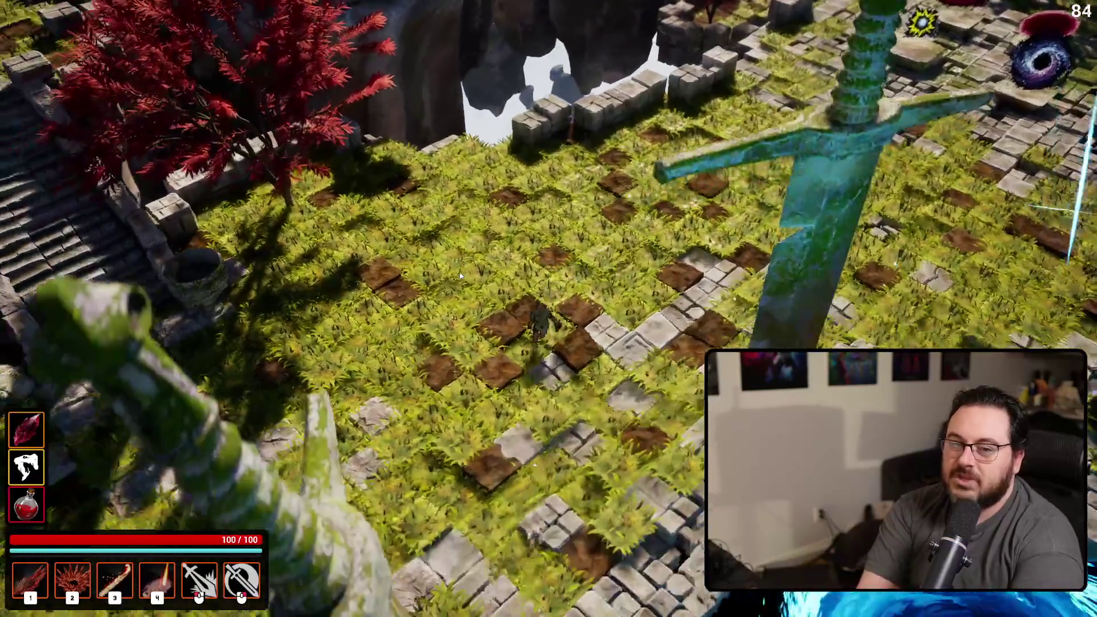
key("d")
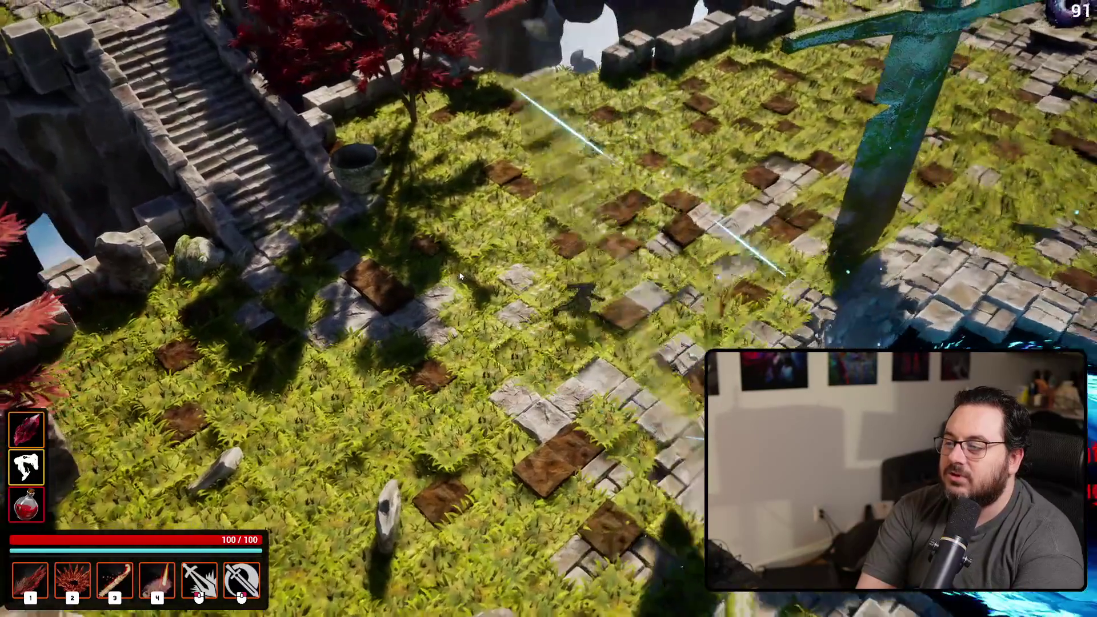
key("d")
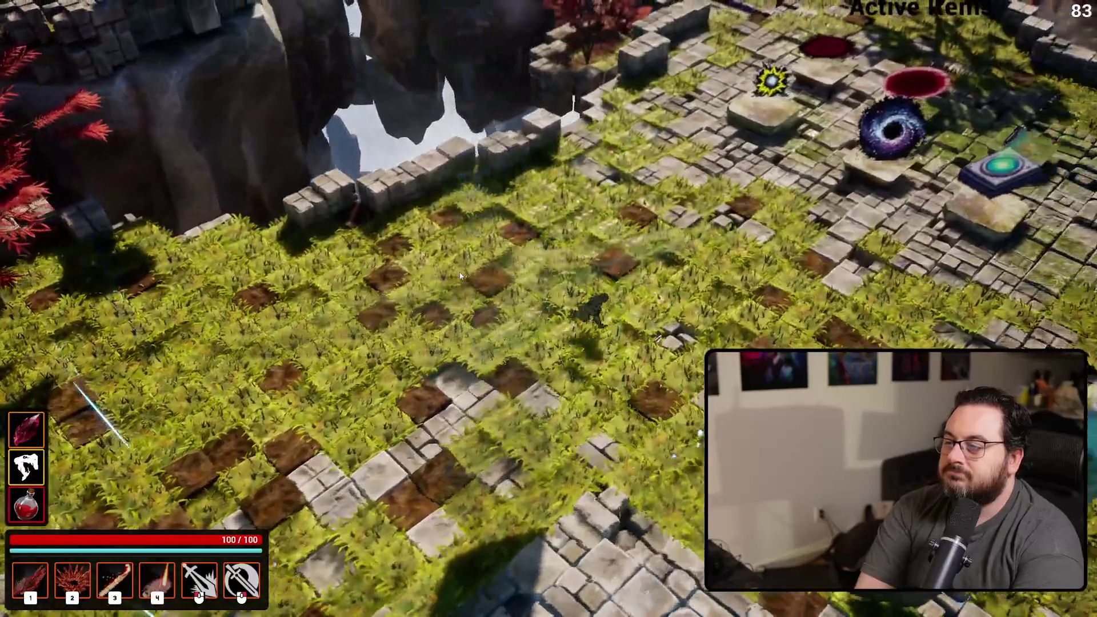
- Run the character by the chasm and giant sword, then past the portal platforms
key("a")
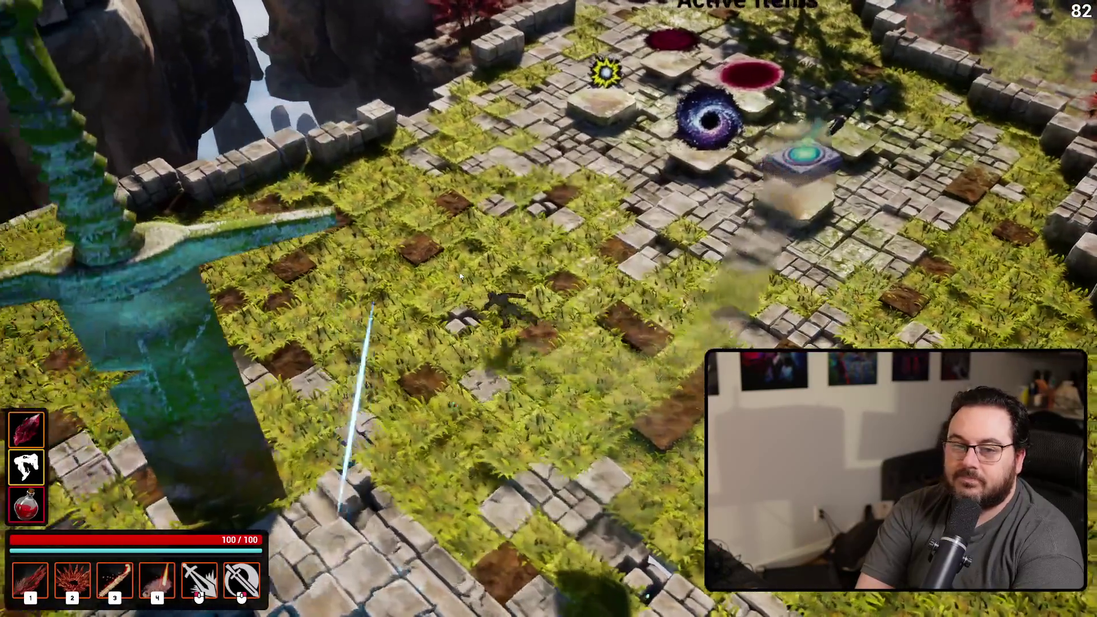
key("a")
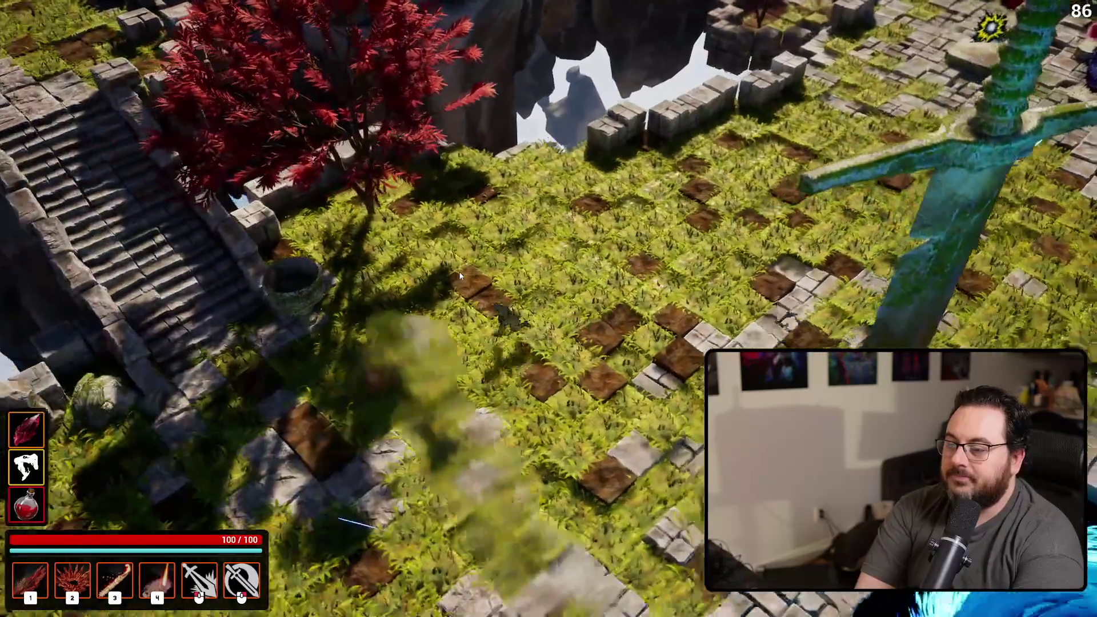
key("s")
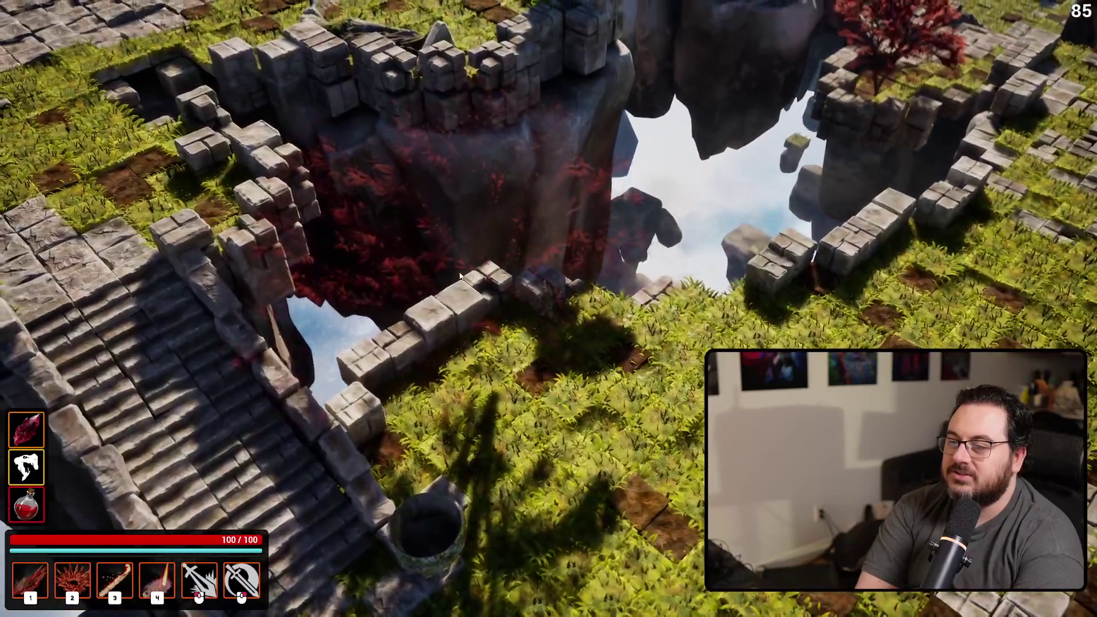
key("d")
key("d")
key("w")
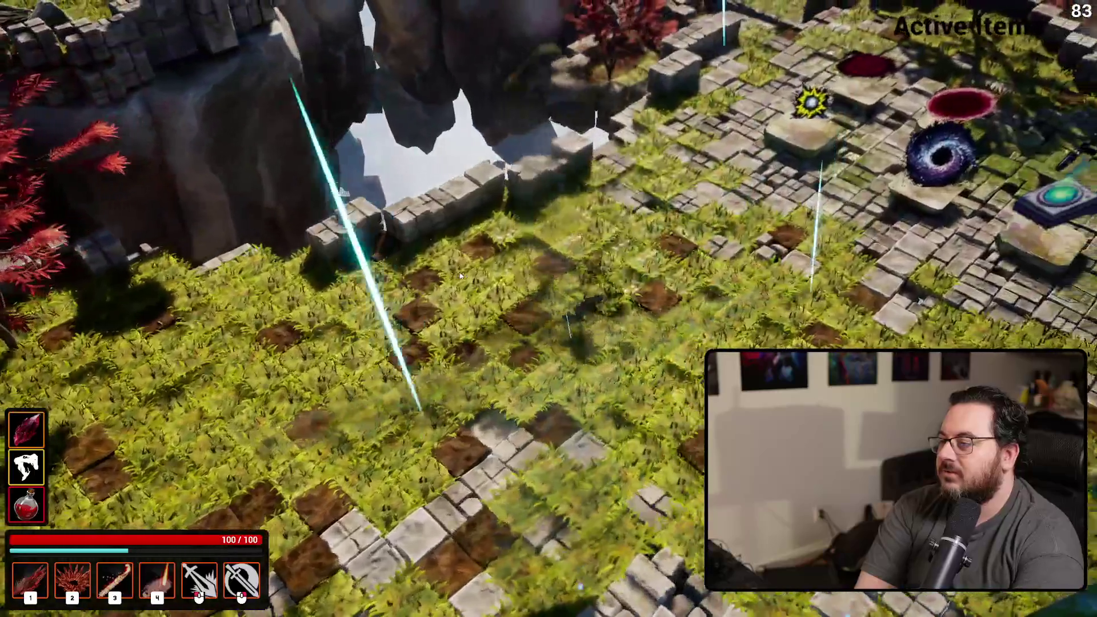
key("d")
key("s")
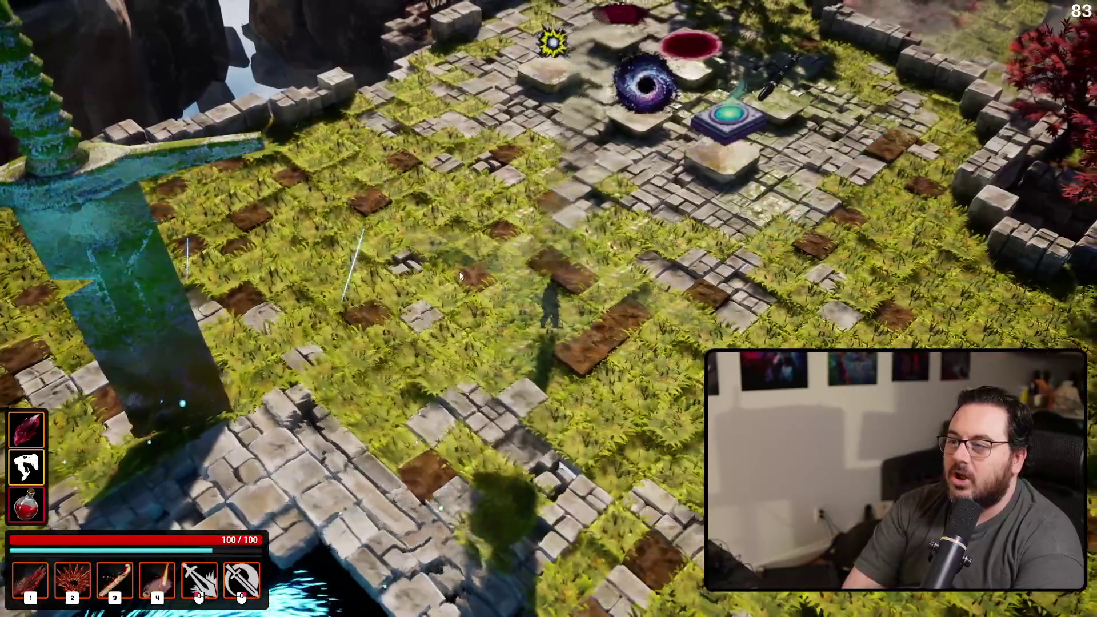
key("a")
key("d")
key("a")
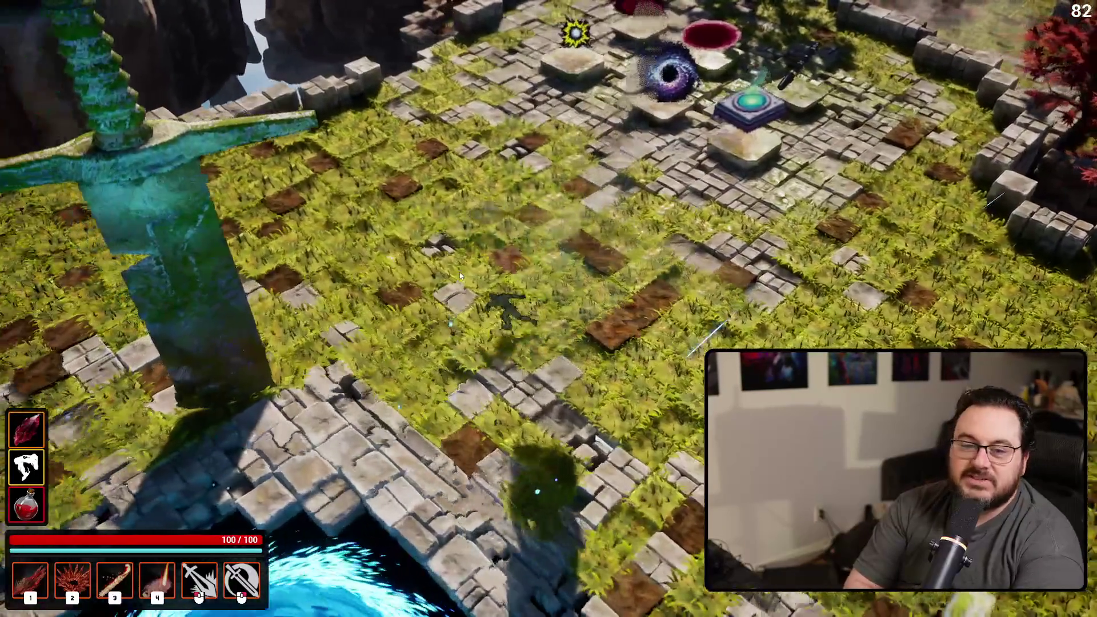
key("d")
key("d")
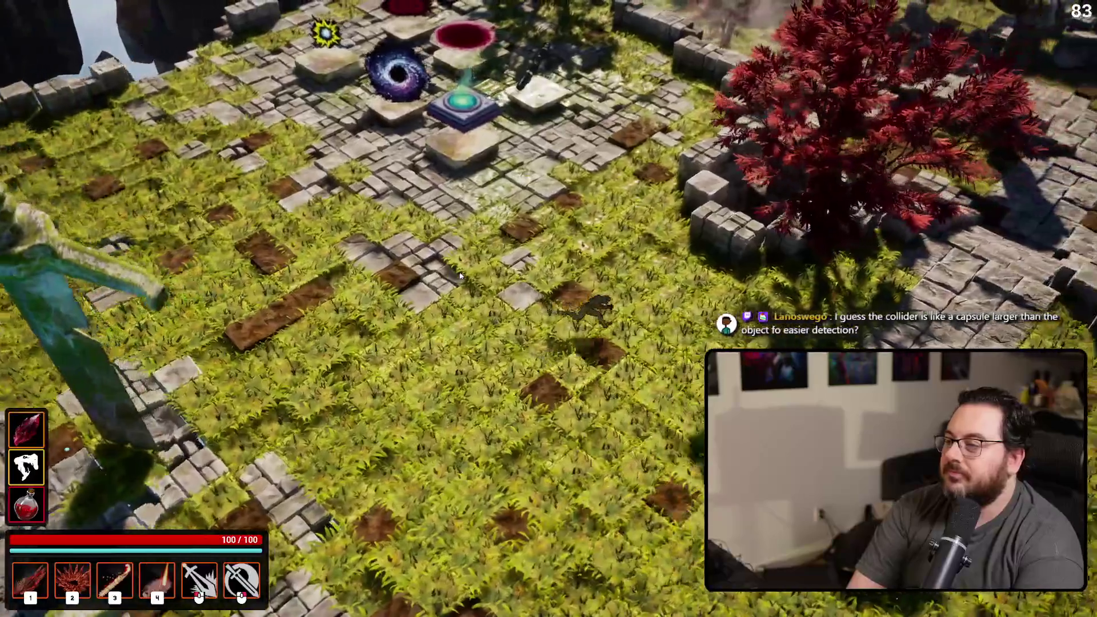
key("d")
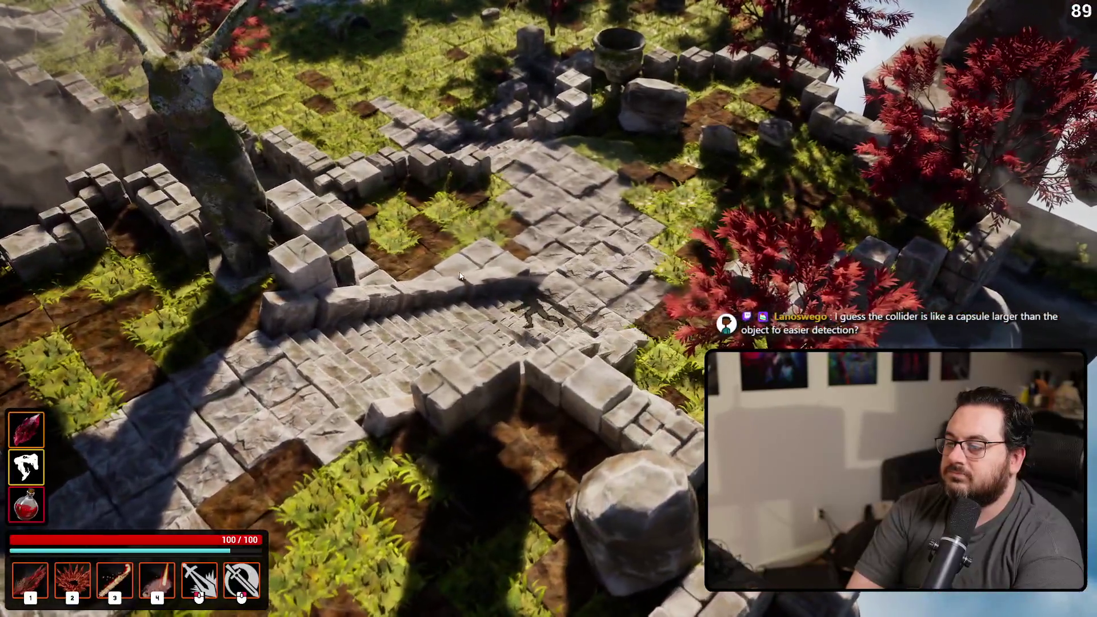
- Run the character left and right through the ruins, then stop the play-test with Esc
key("a")
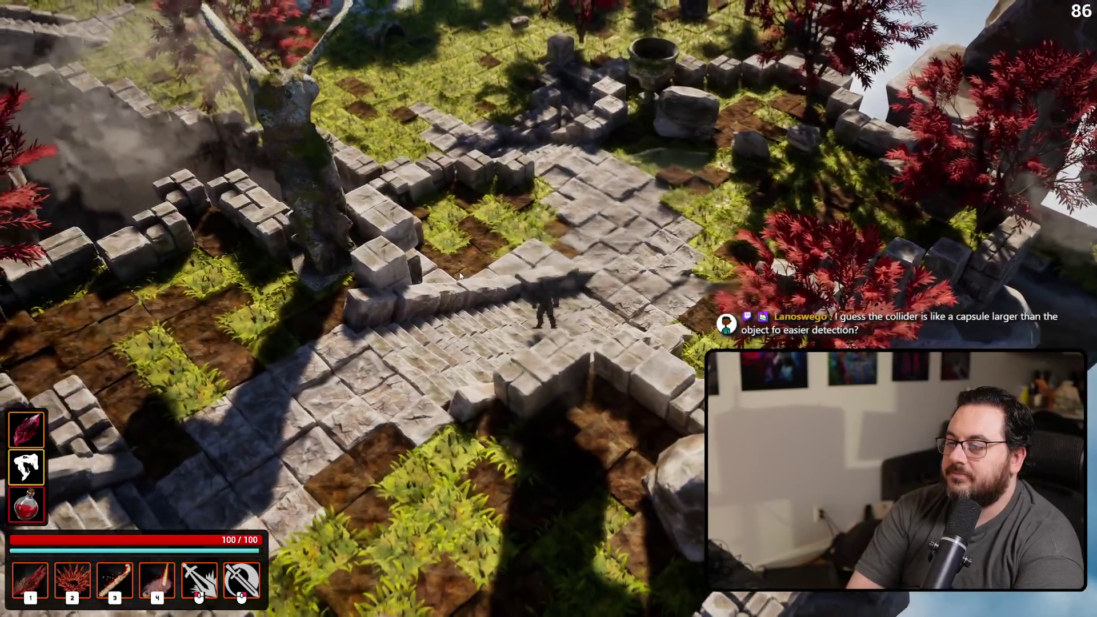
key("a")
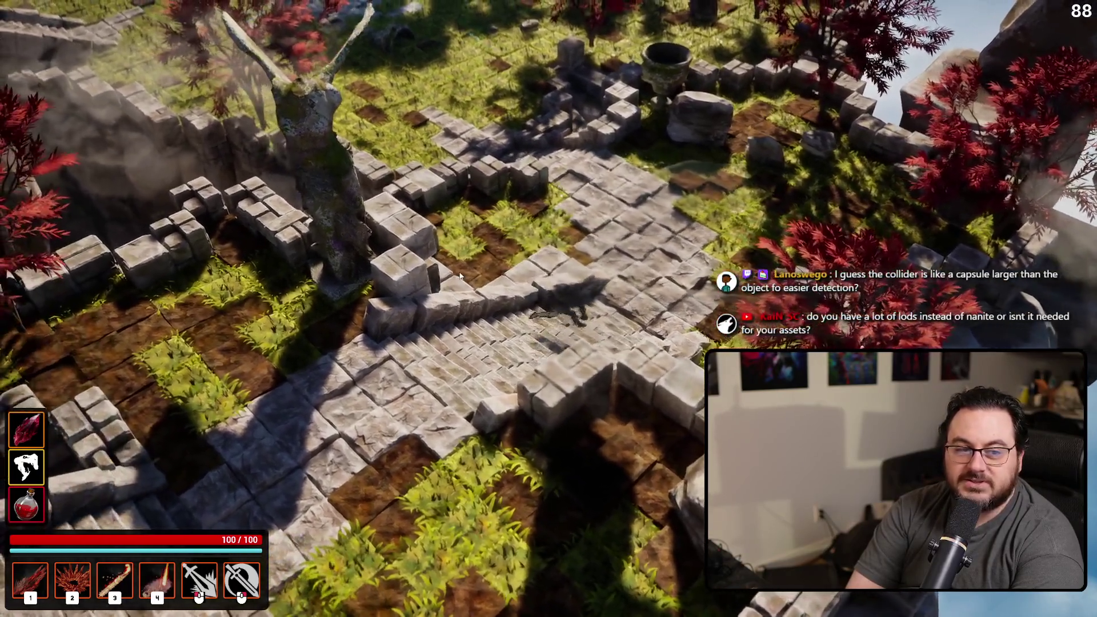
key("d")
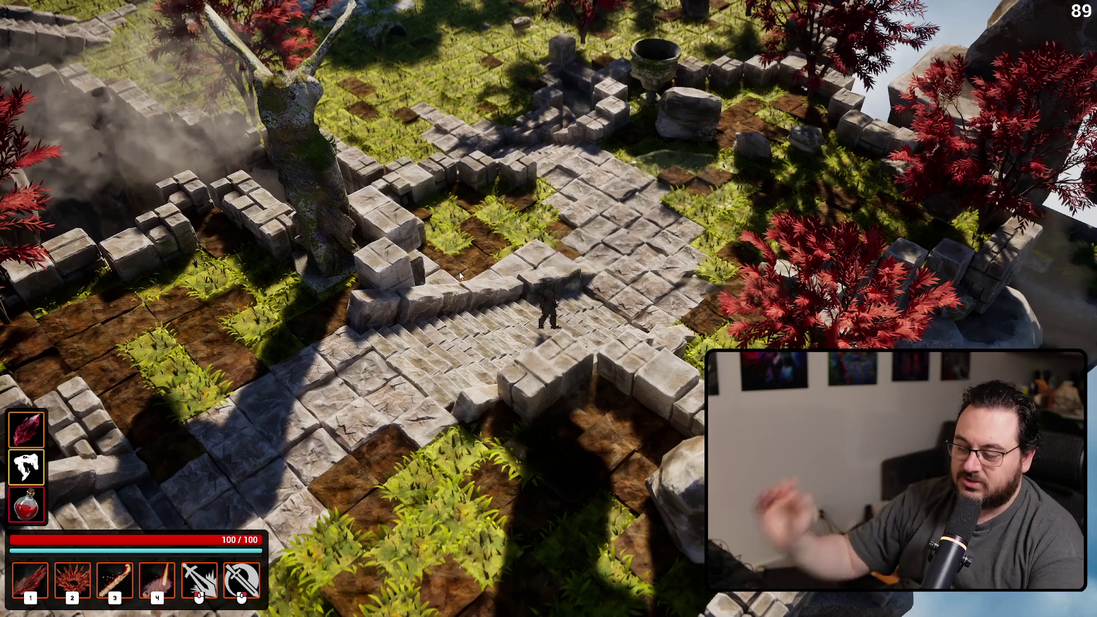
key("Escape")
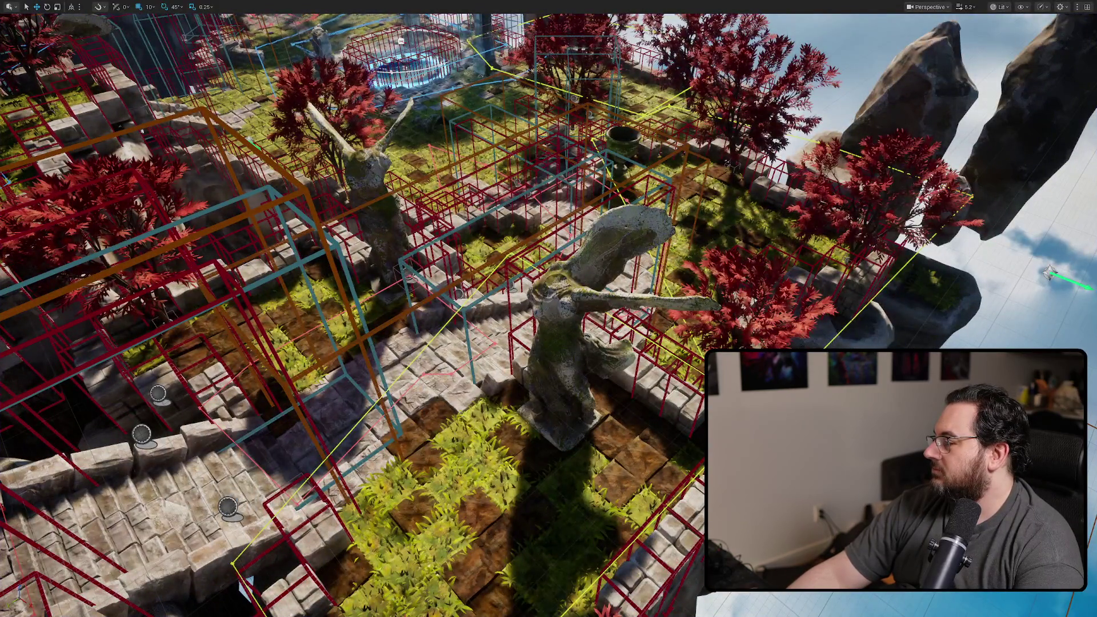
- Orbit the editor view over the level, run a short second play-test, and stop it
left_click_drag(885, 237, 698, 153)
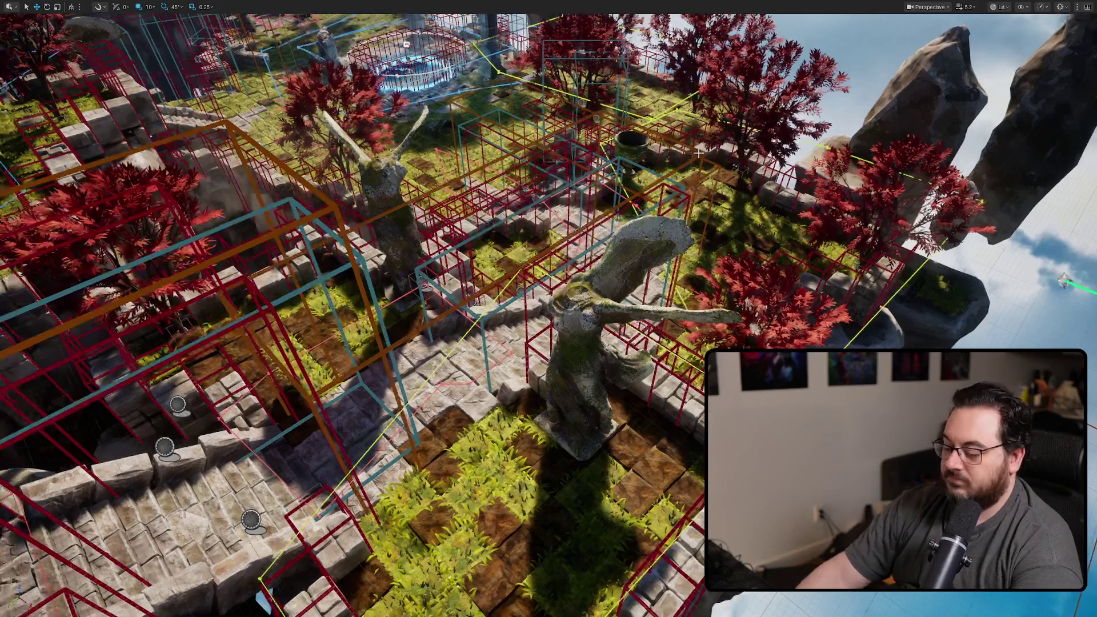
key("alt+p")
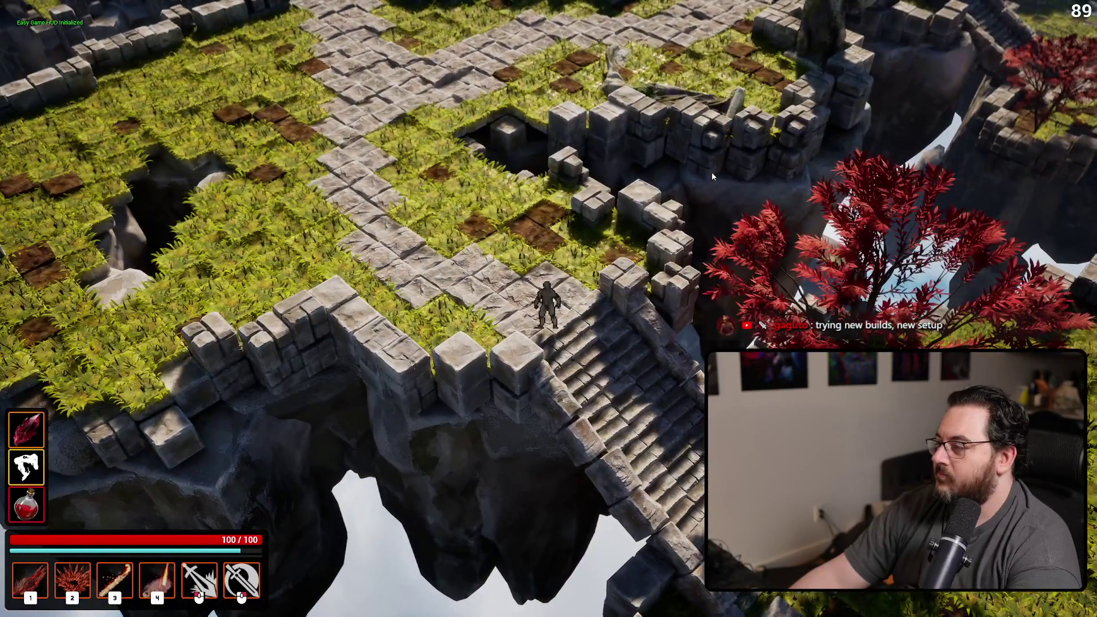
key("Escape")
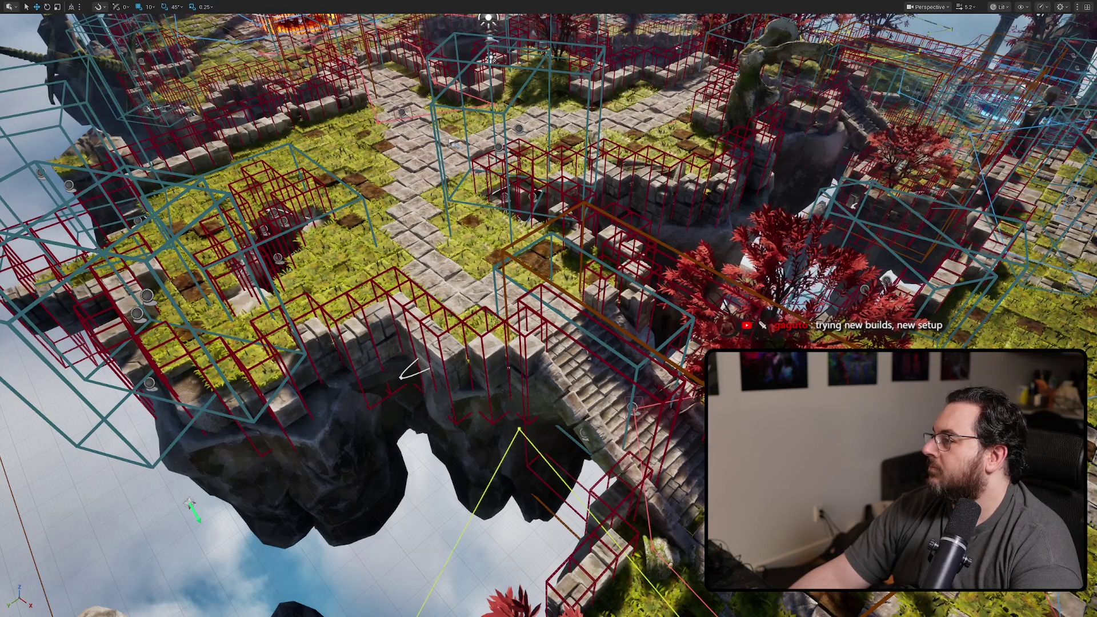
- Restore the full editor layout and step back and forth between the SkyGrid and SGF folders
key("F11")
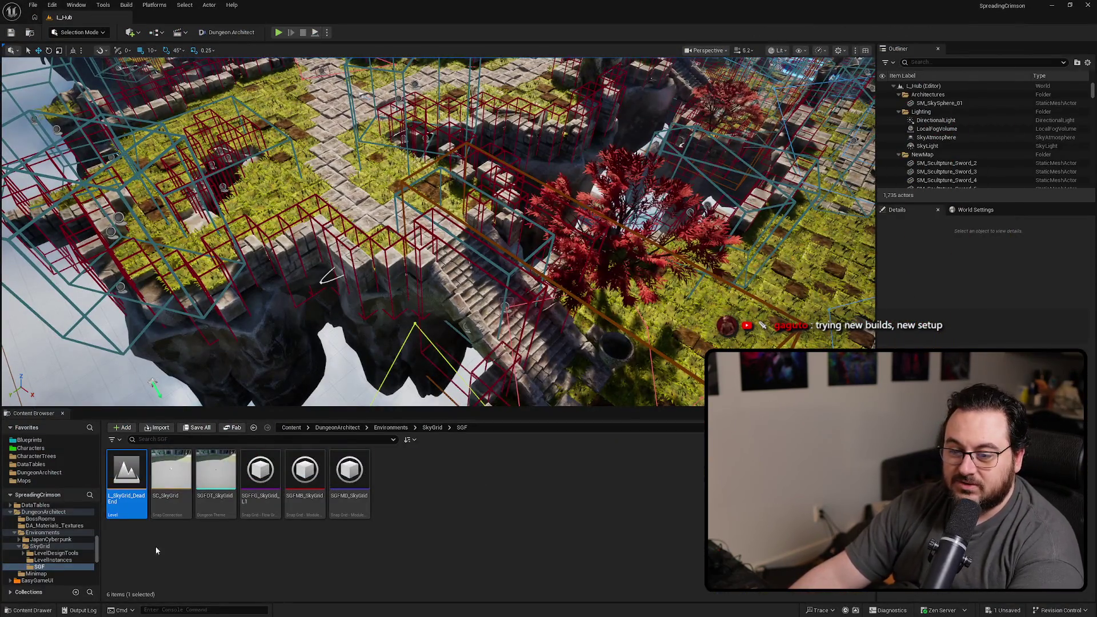
key("alt+Left")
key("alt+Right")
key("alt+Right")
key("alt+Left")
key("alt+Left")
key("alt+Right")
key("alt+Right")
key("alt+Left")
key("alt+Right")
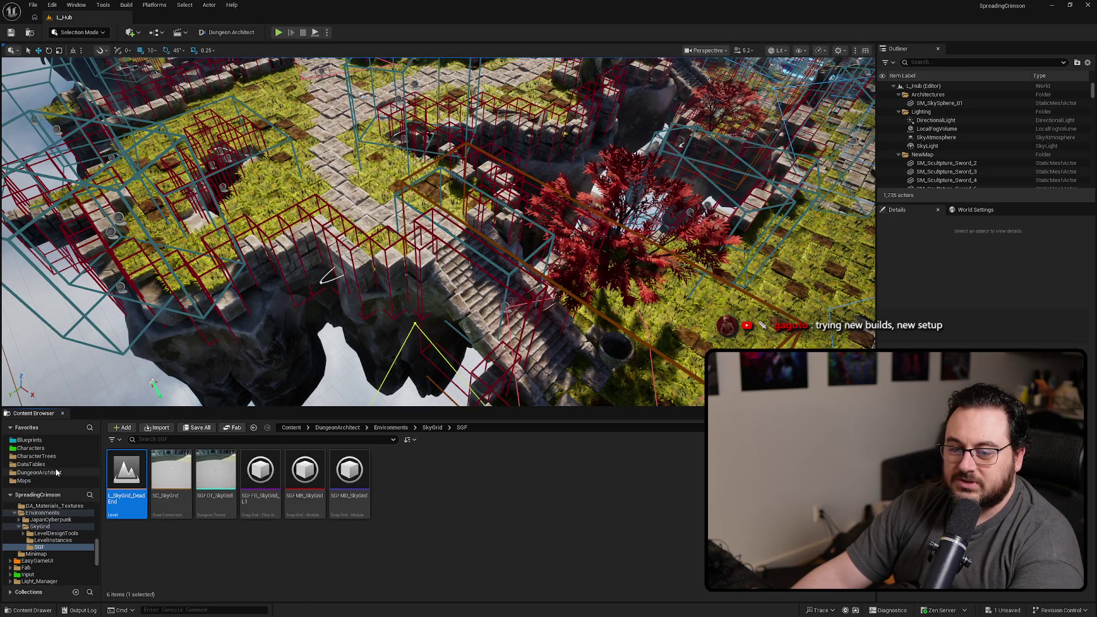
- Open BP_Player from Blueprints > Characters > Player and bring its graph into view
left_click(31, 448)
double_click(219, 493)
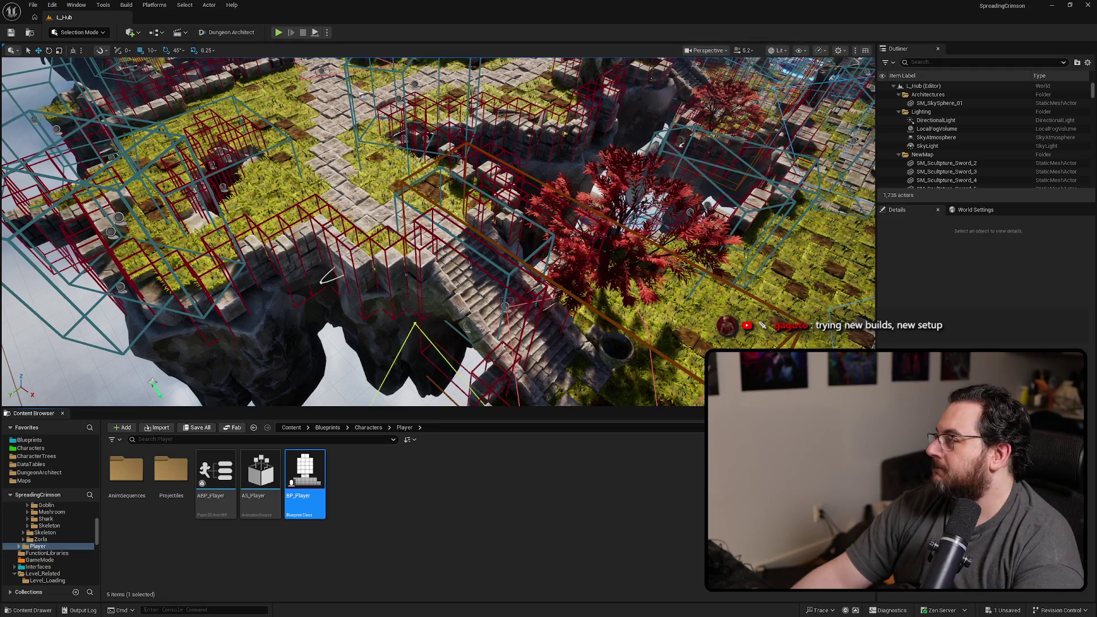
double_click(304, 474)
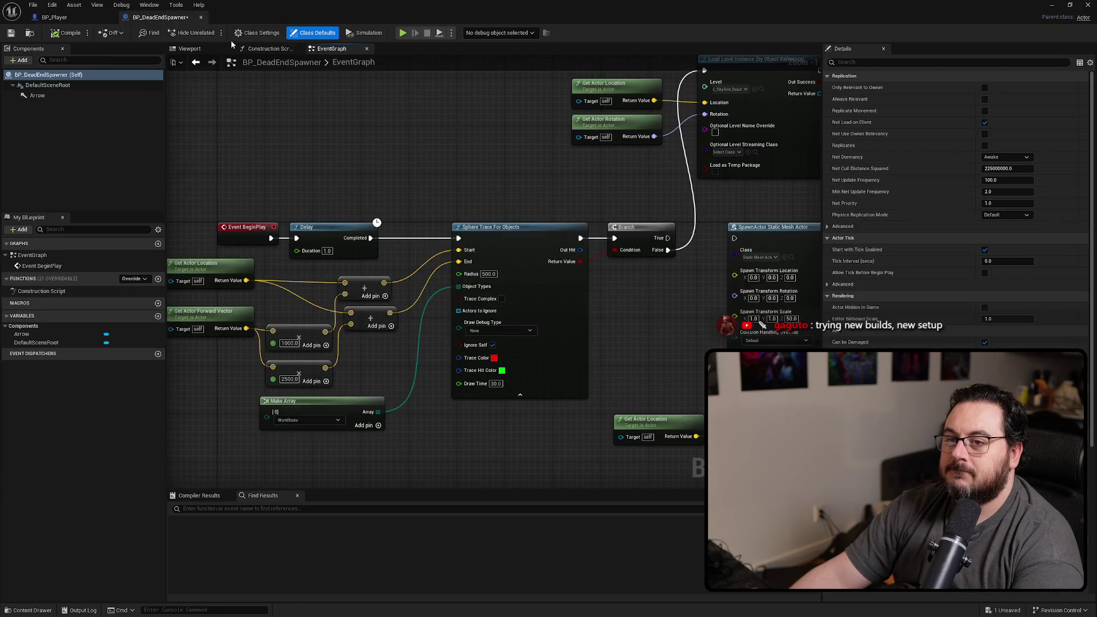
left_click(57, 18)
- Pan BP_Player's event graph, then view the CutoutBlockingObjects function graph
mouse_move(528, 138)
left_mouse_down()
mouse_move(600, 174)
mouse_move(572, 173)
left_mouse_up()
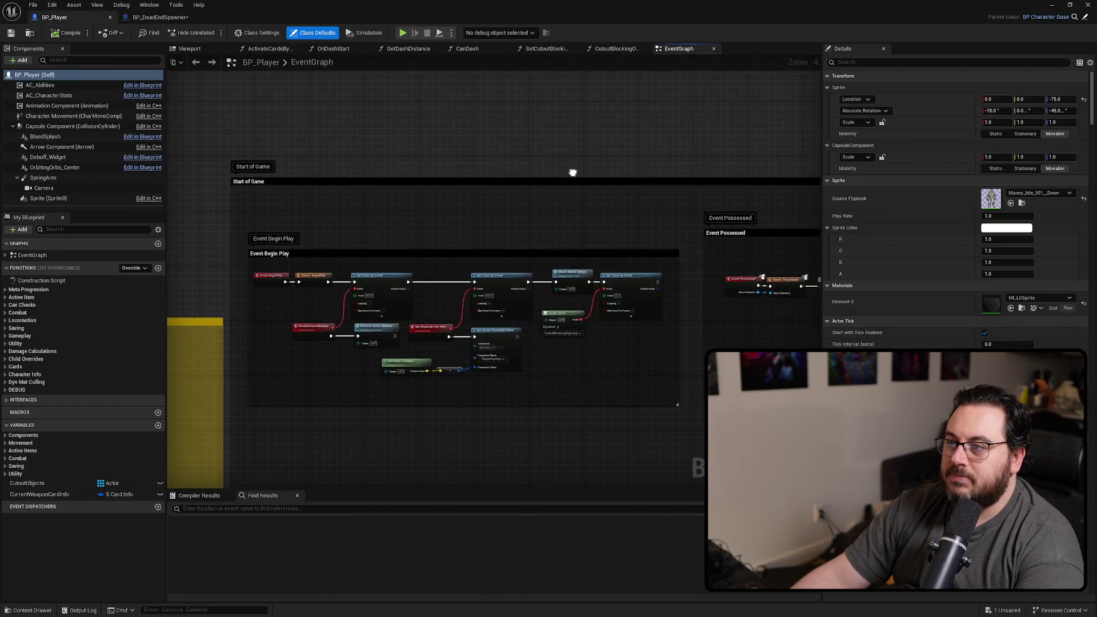
left_click(619, 49)
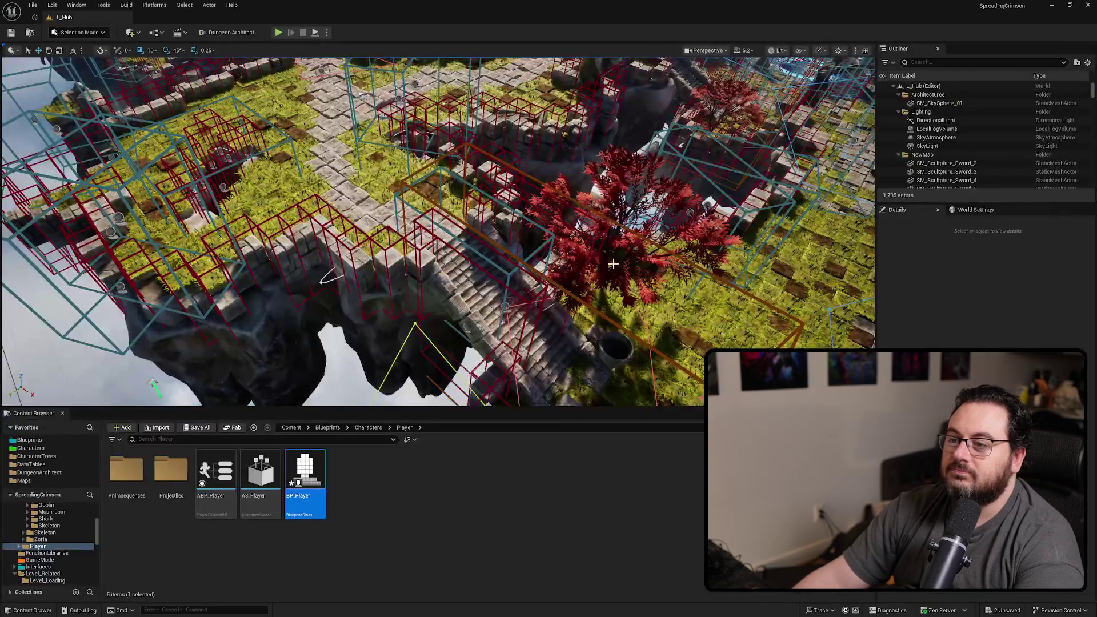
- Start a full-screen play-test and walk the character north past the red tree, statue and stairs
key("F11")
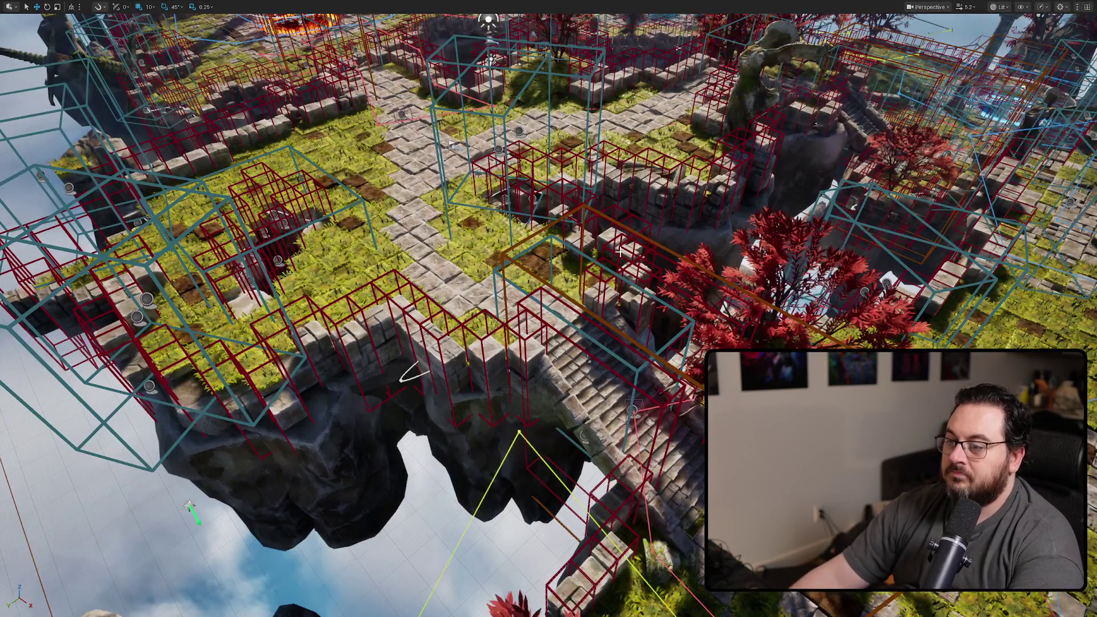
key("alt+p")
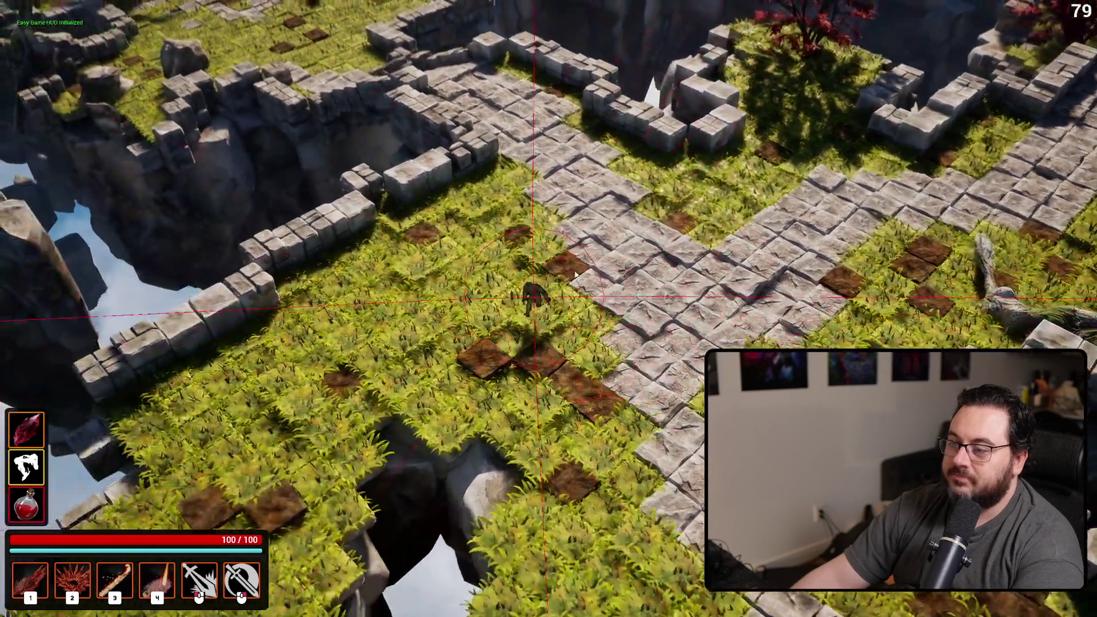
key("w")
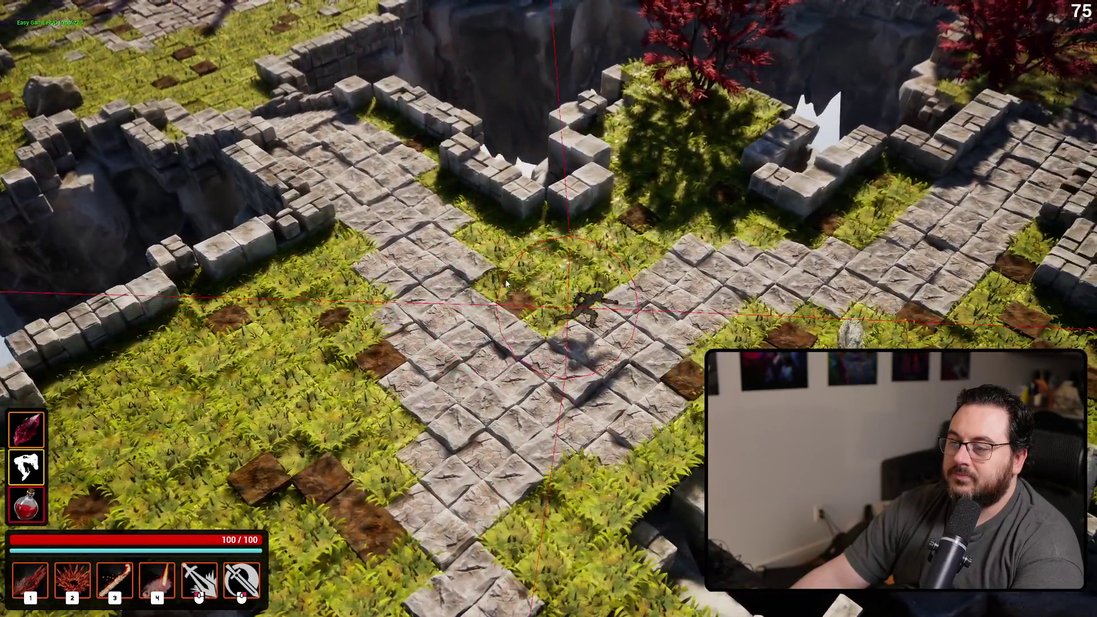
key("w")
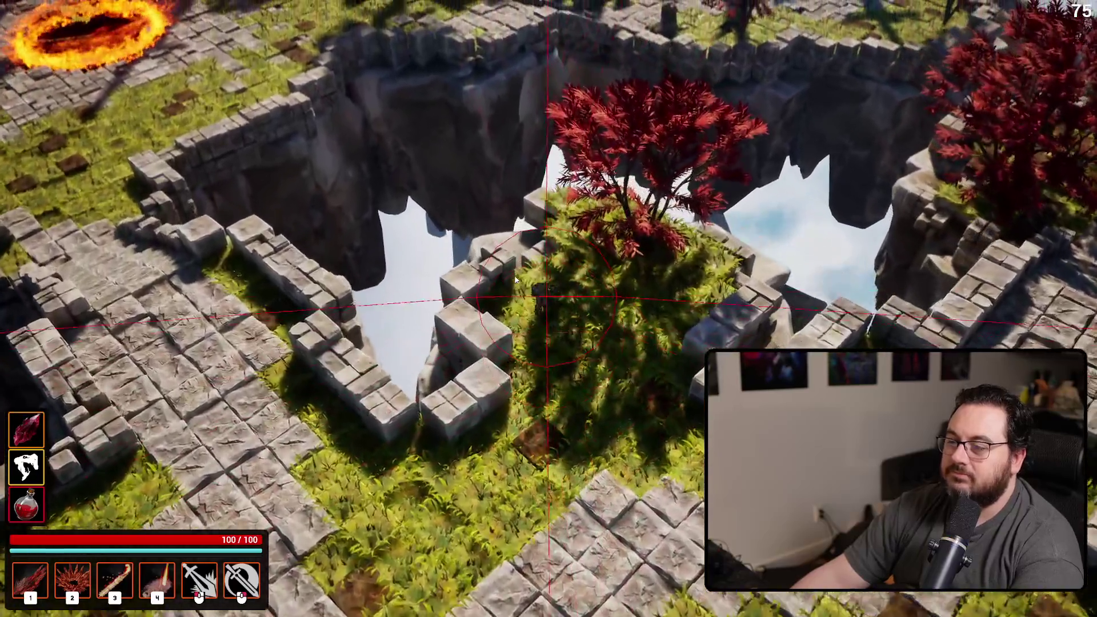
key("w")
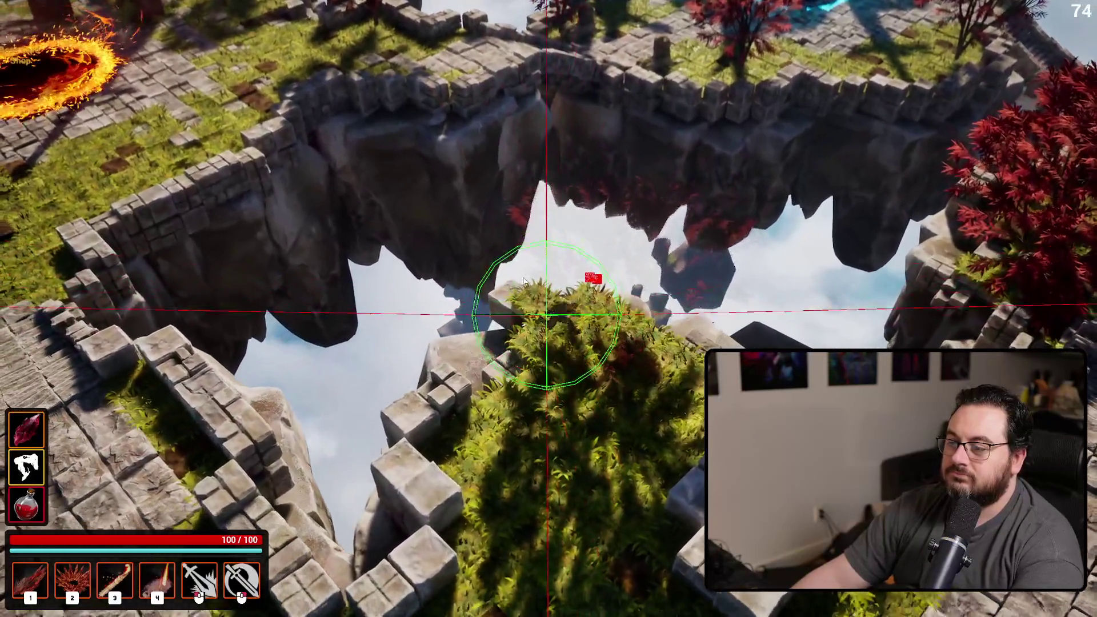
key("w")
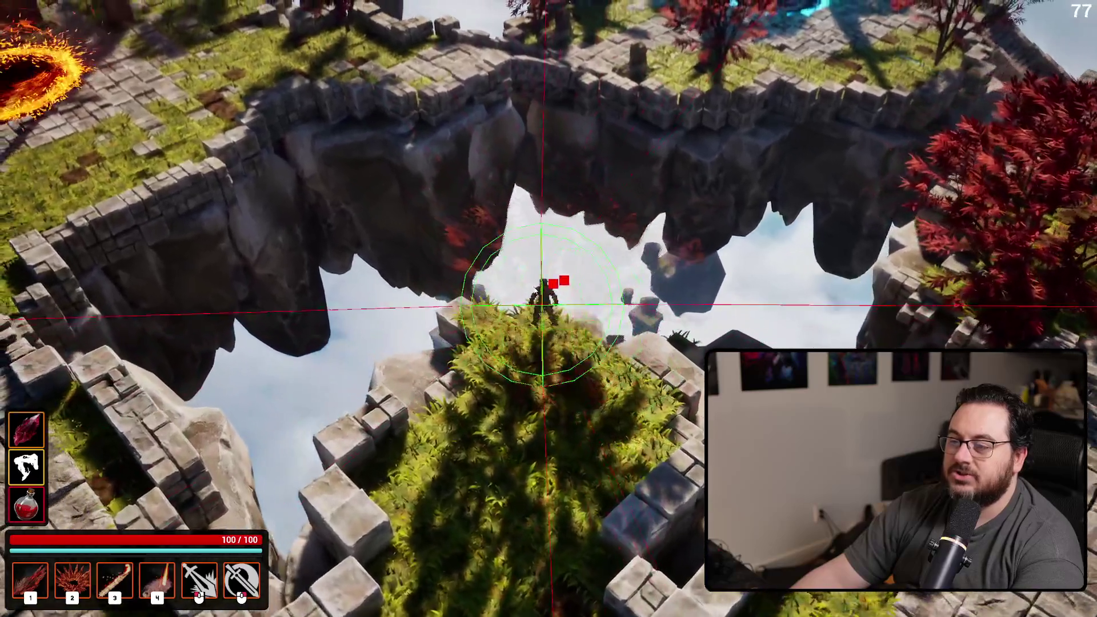
key("w")
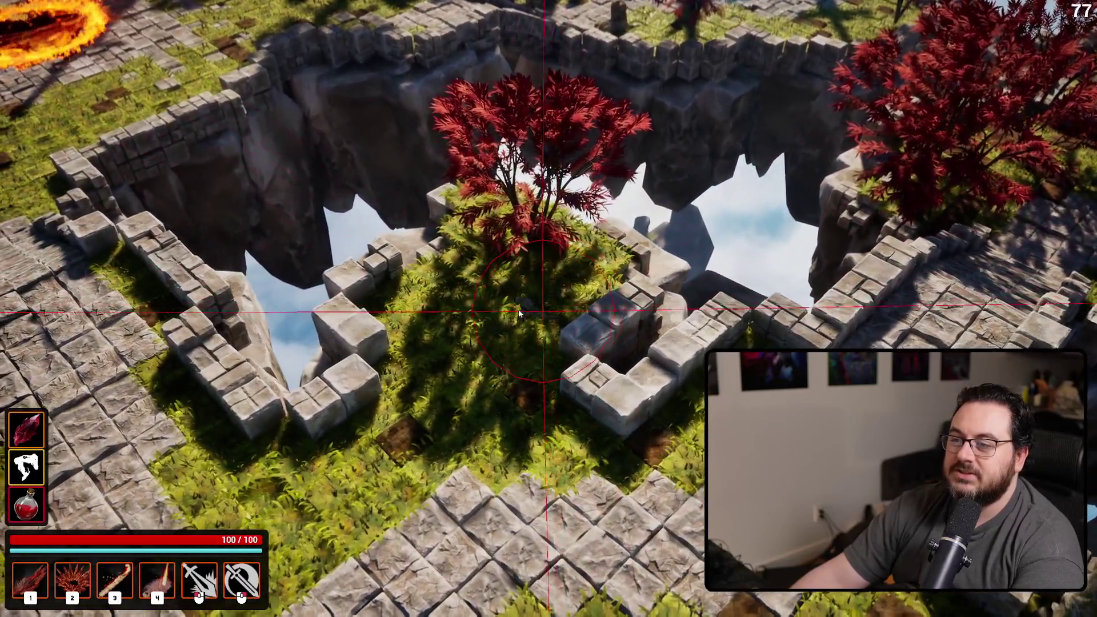
key("s")
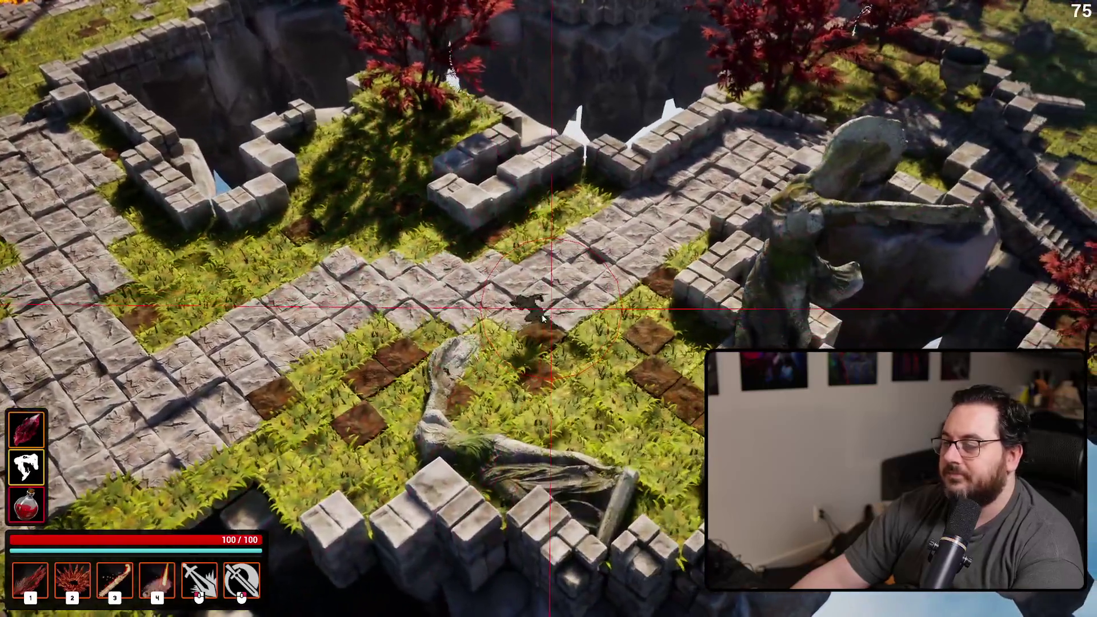
key("s")
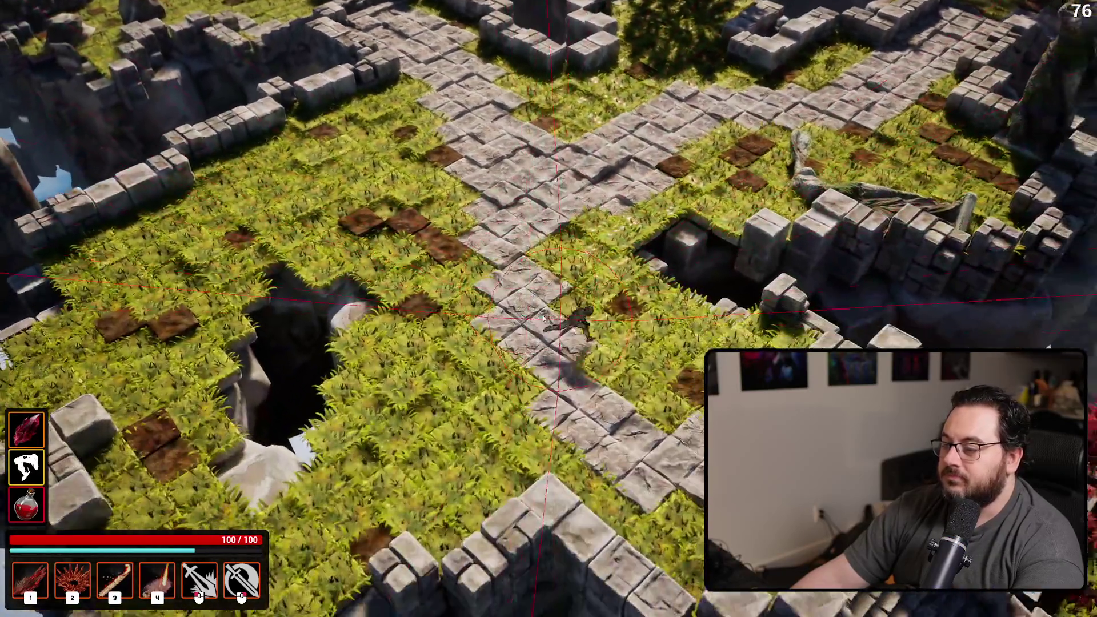
key("w")
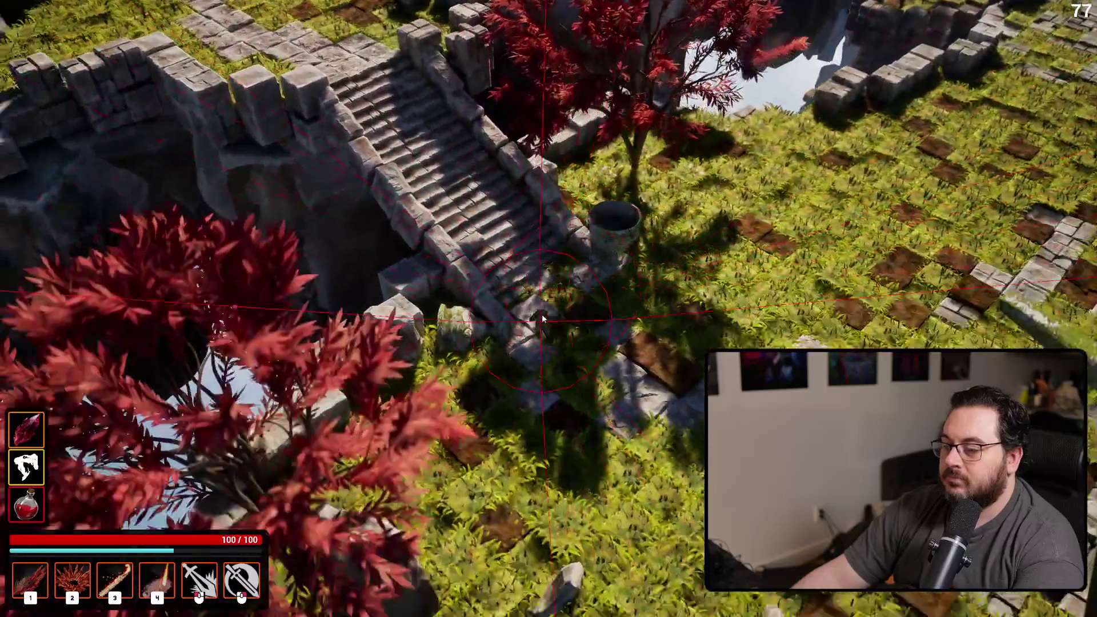
key("d")
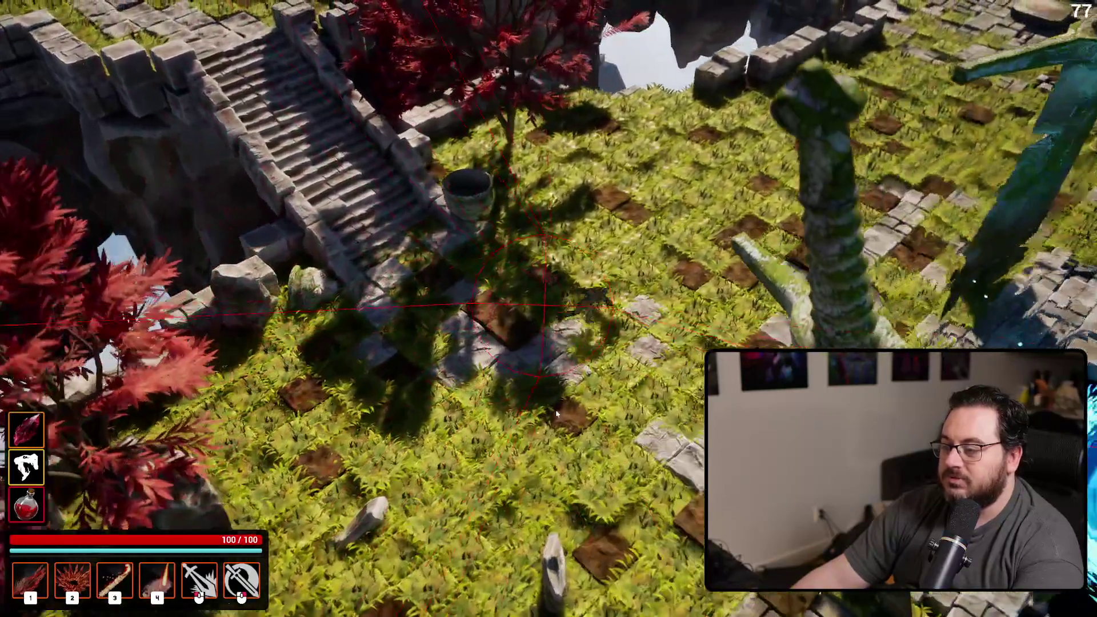
key("d")
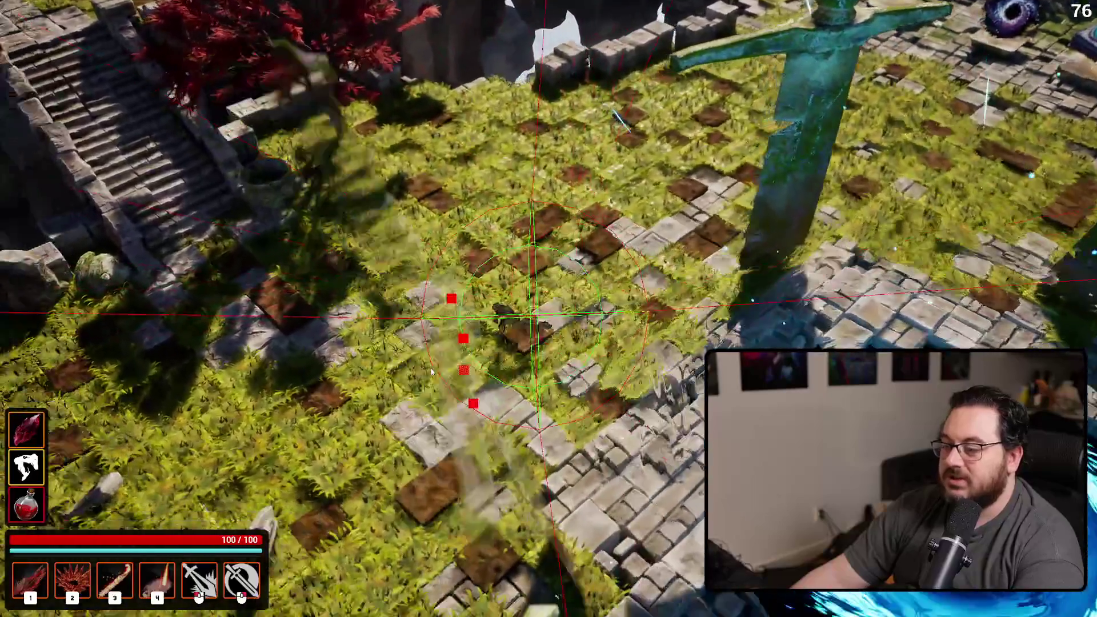
- Walk toward the Active Items portals, casting the circle and targeted abilities near the statue
key("w")
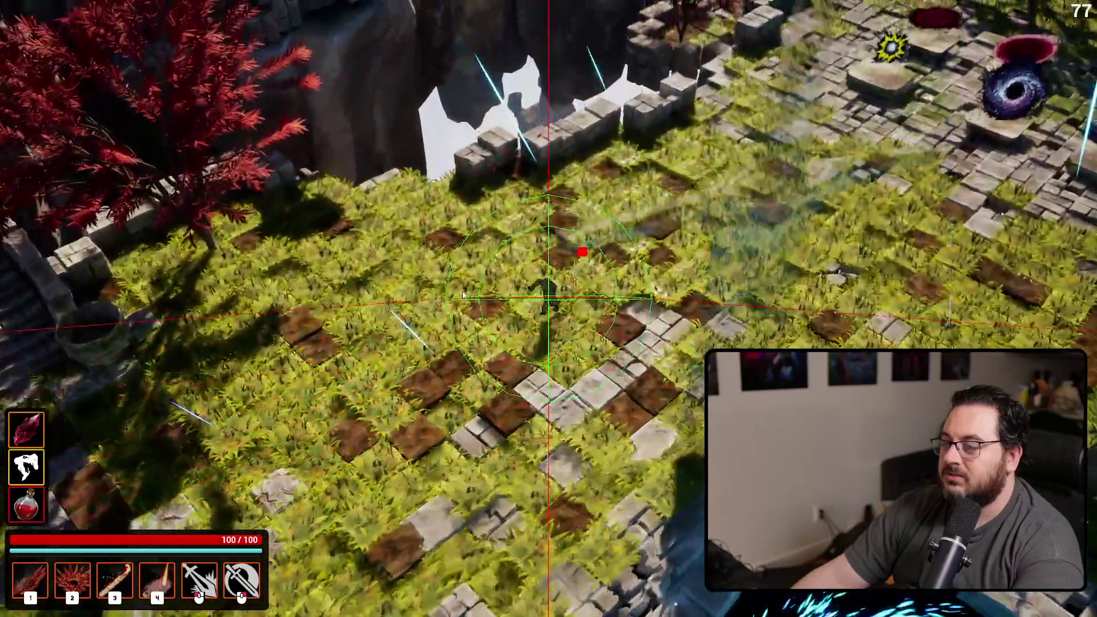
key("d")
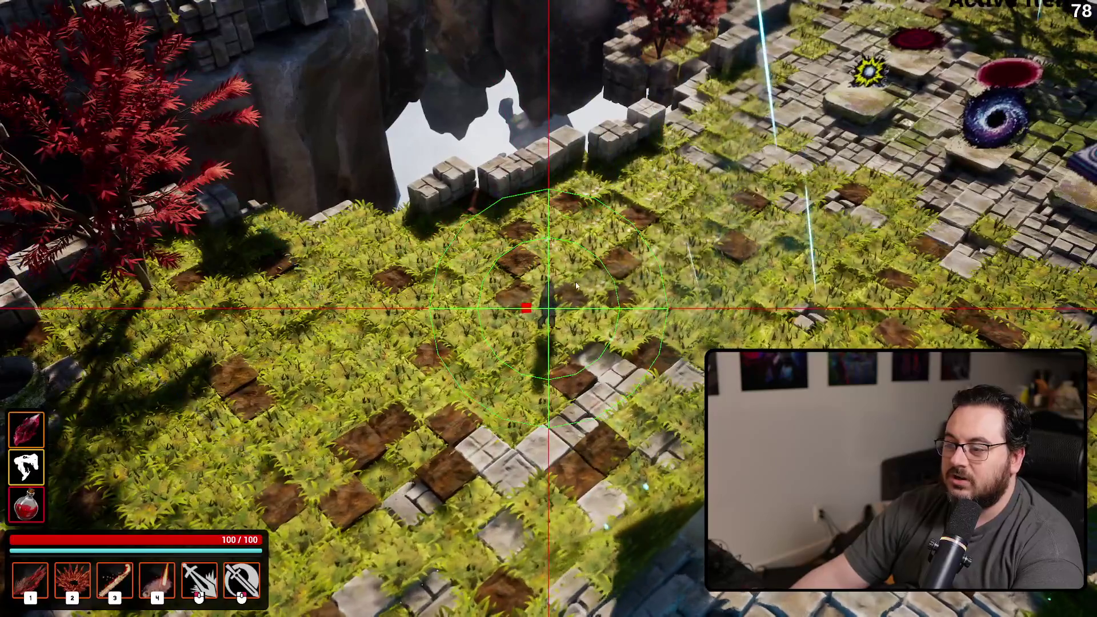
key("d")
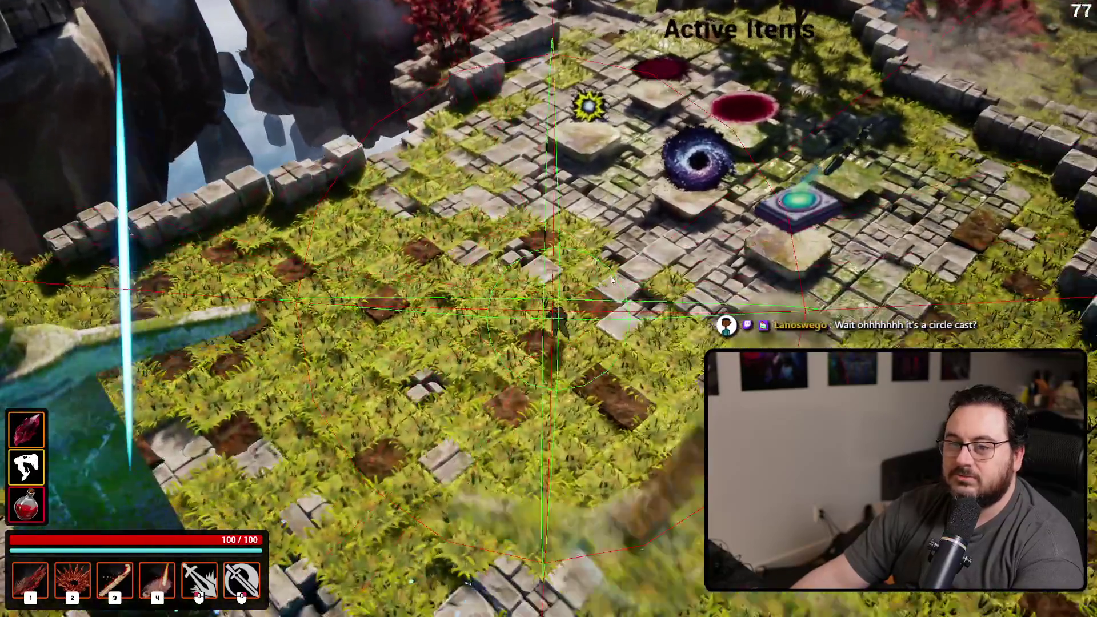
key("d")
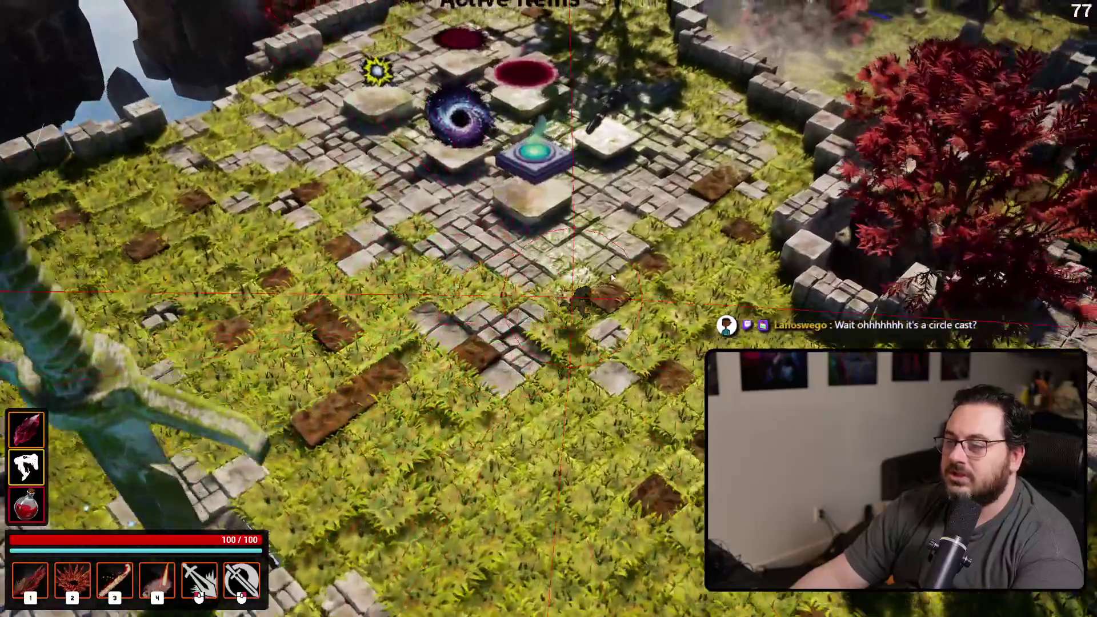
key("w")
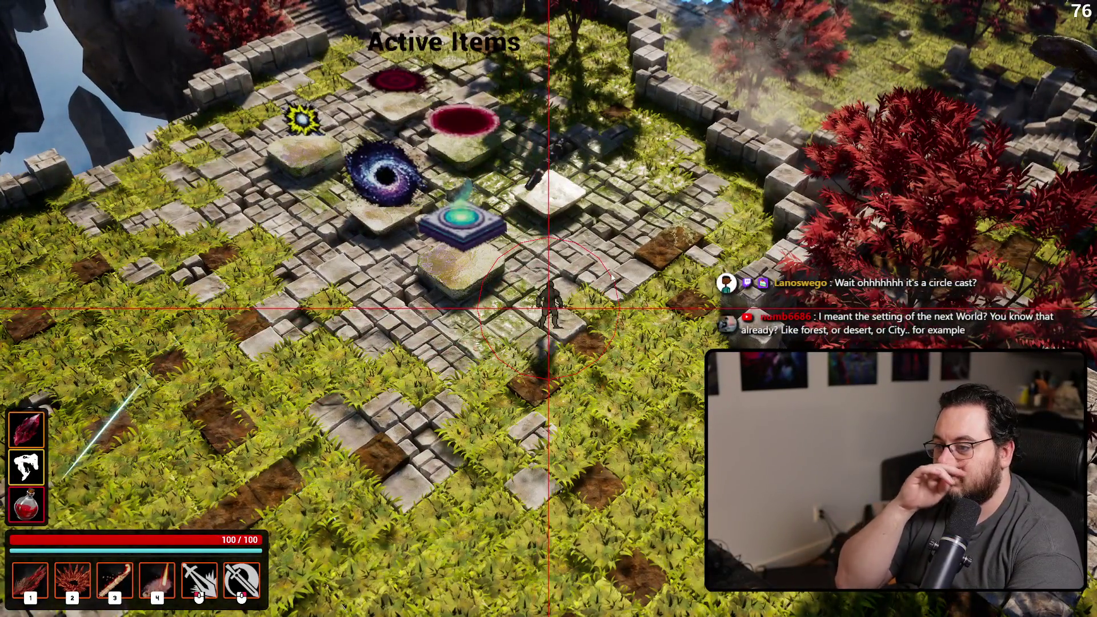
key("d")
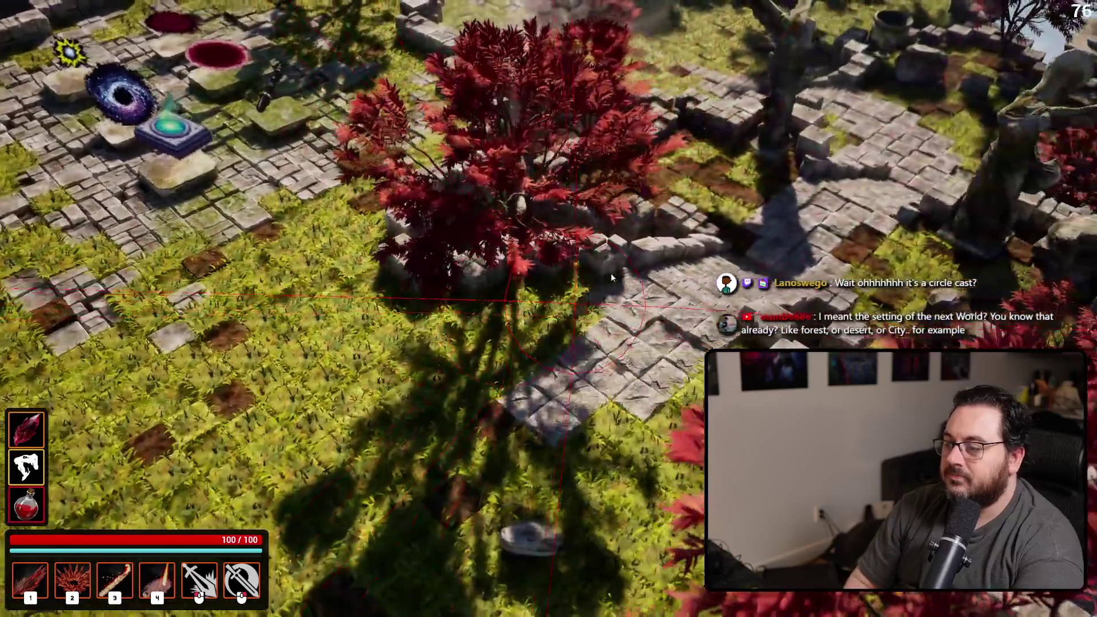
key("d")
left_click(612, 274)
key("a")
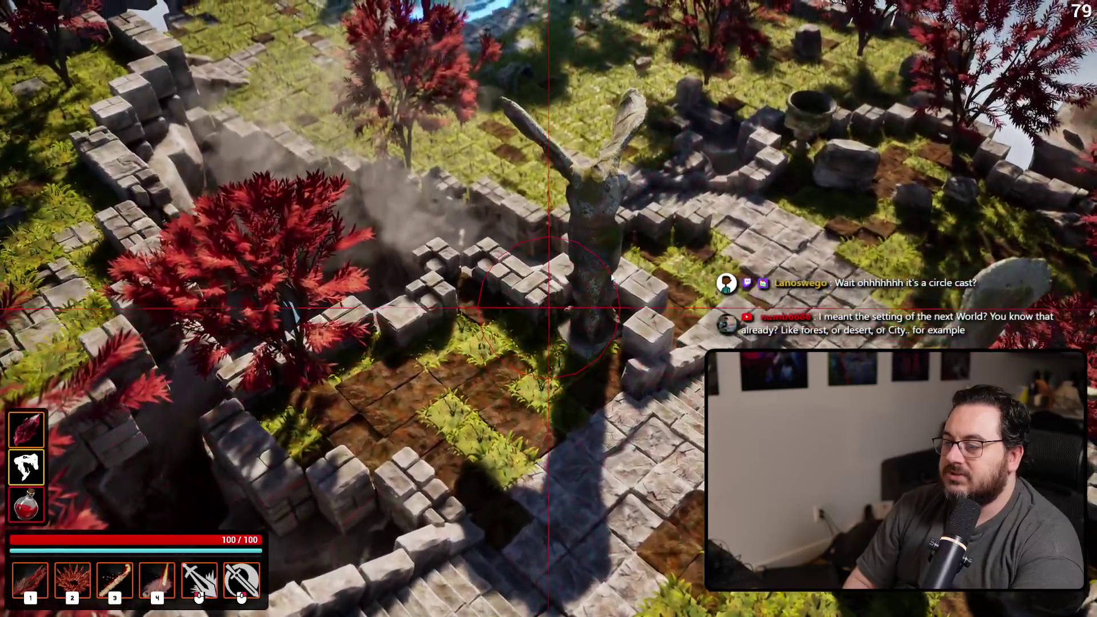
key("s")
key("d")
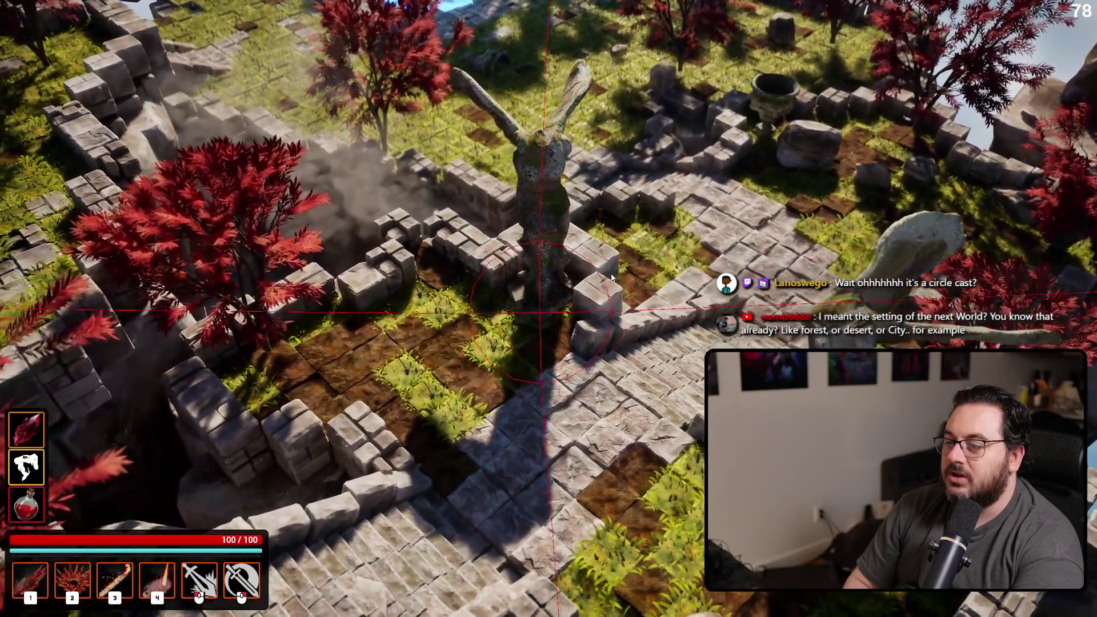
key("a")
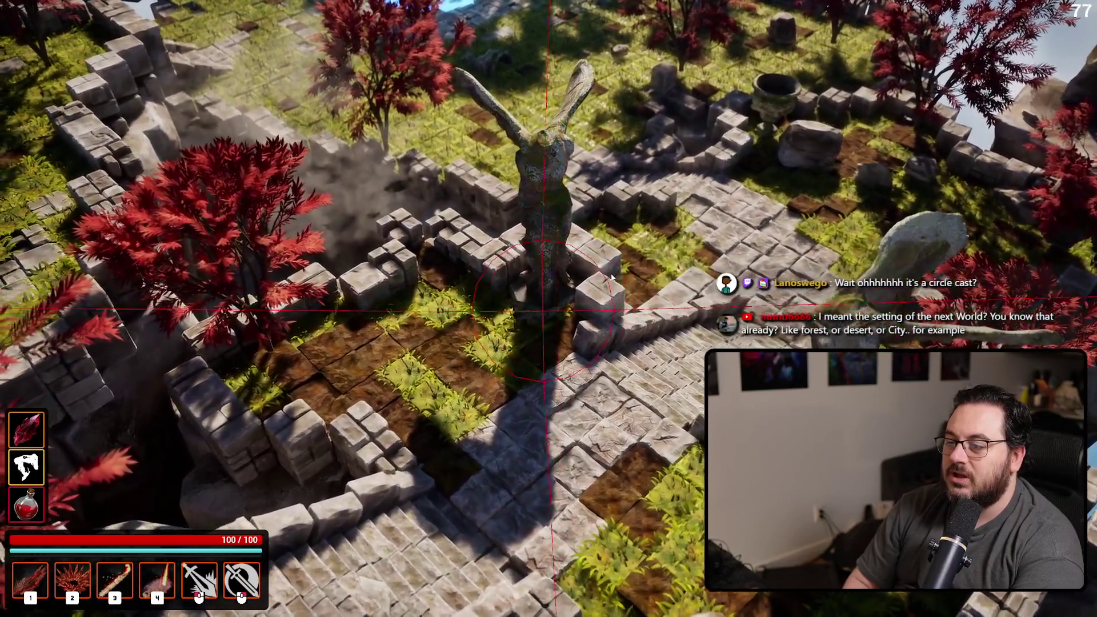
key("d")
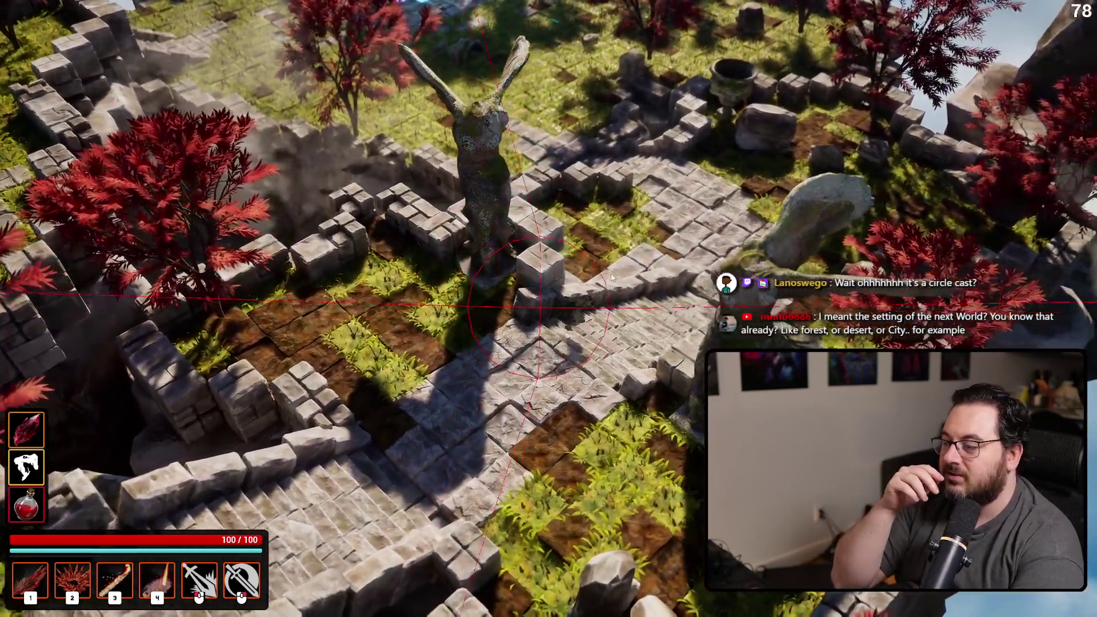
key("d")
left_click(611, 277)
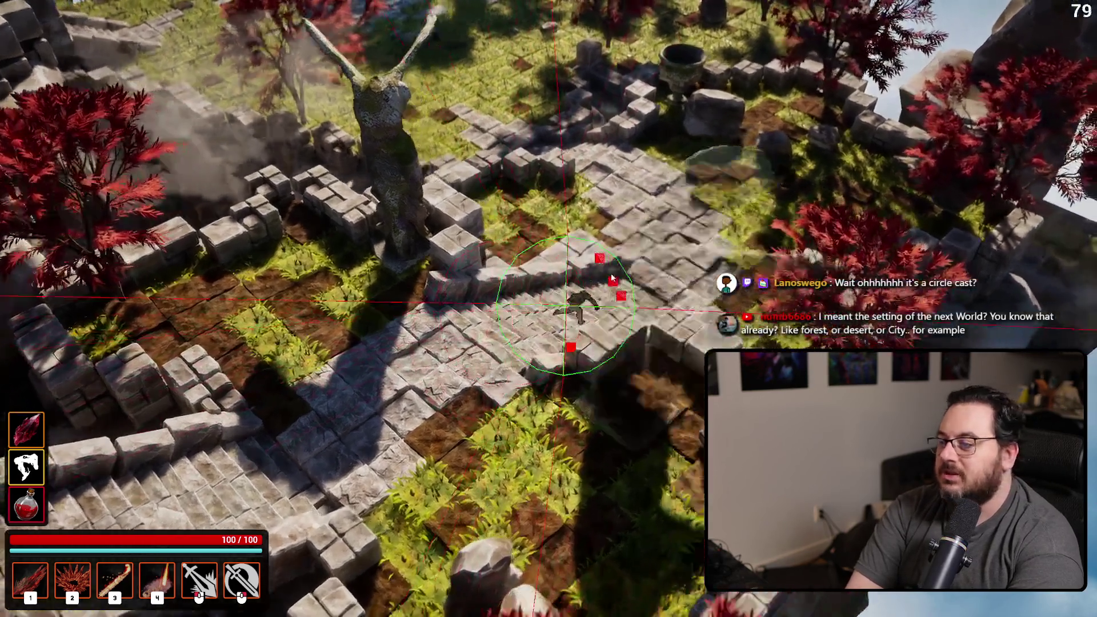
- Visit the Progression Shop and Deck Builder portals, then stop the play session
key("w")
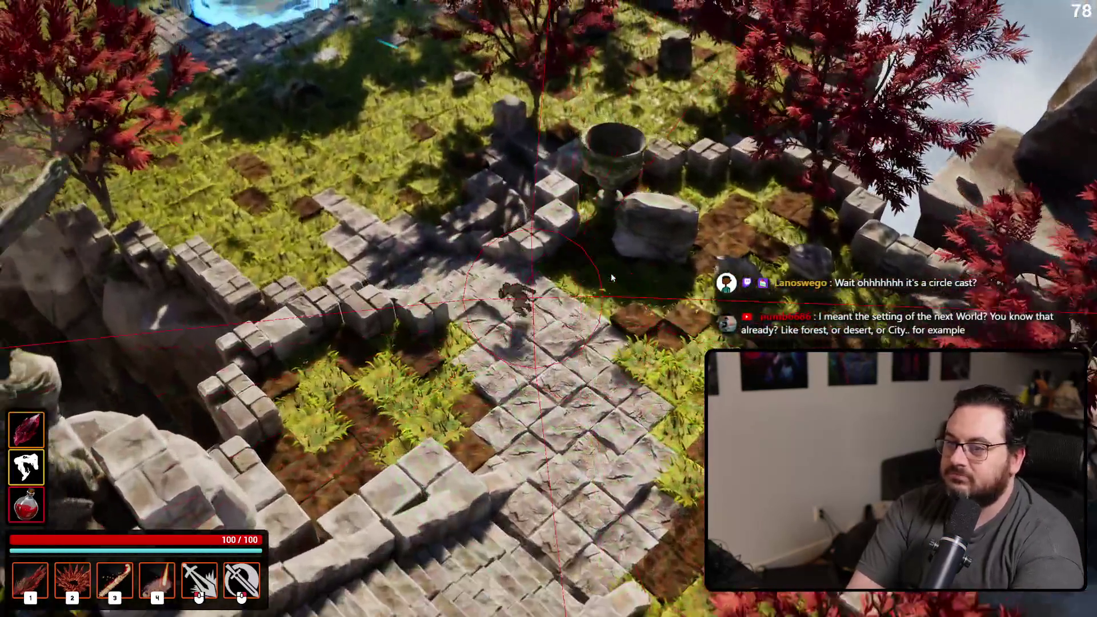
key("w")
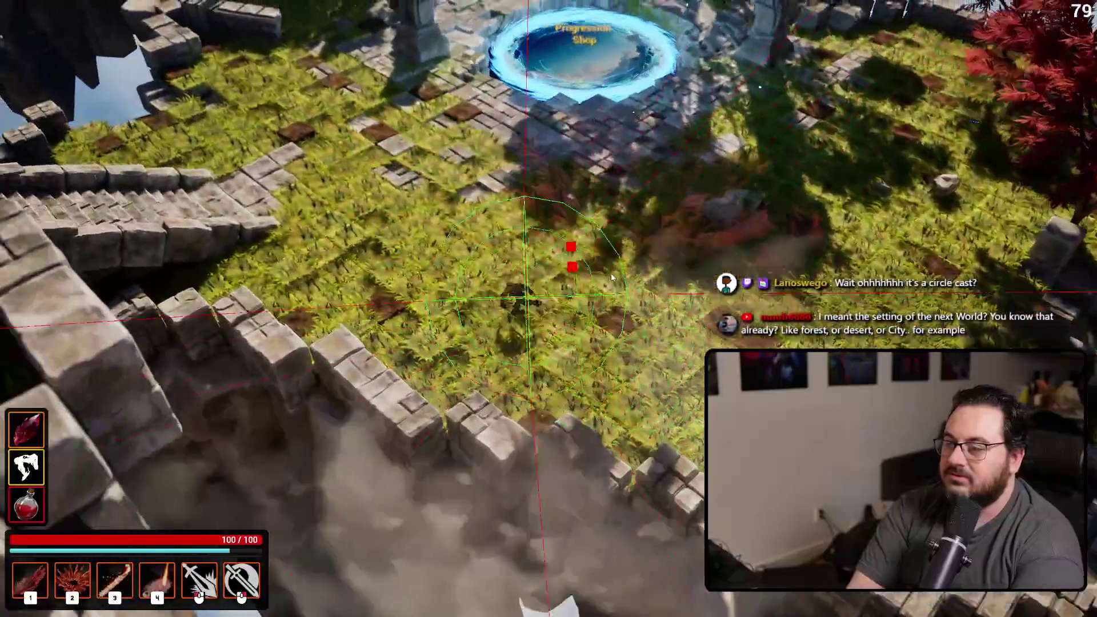
key("w")
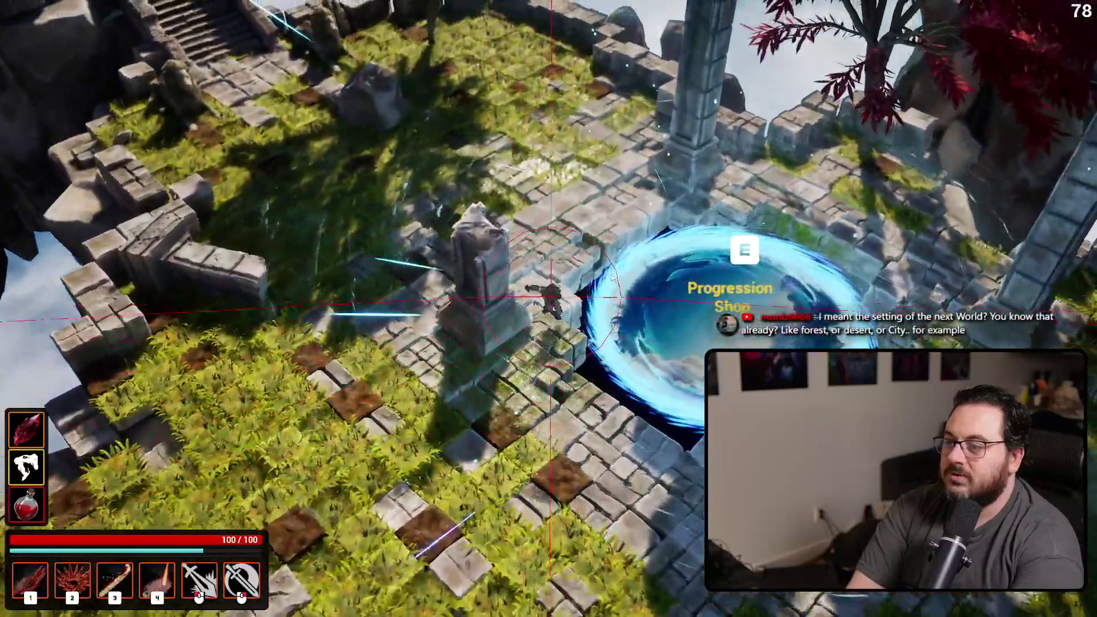
key("w")
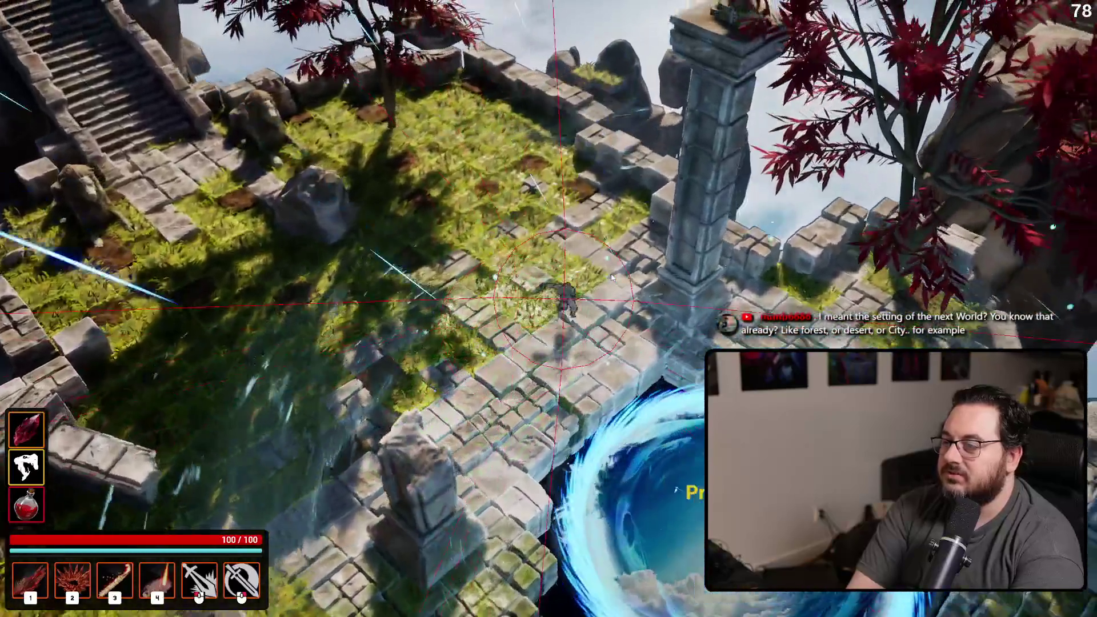
key("w")
key("w")
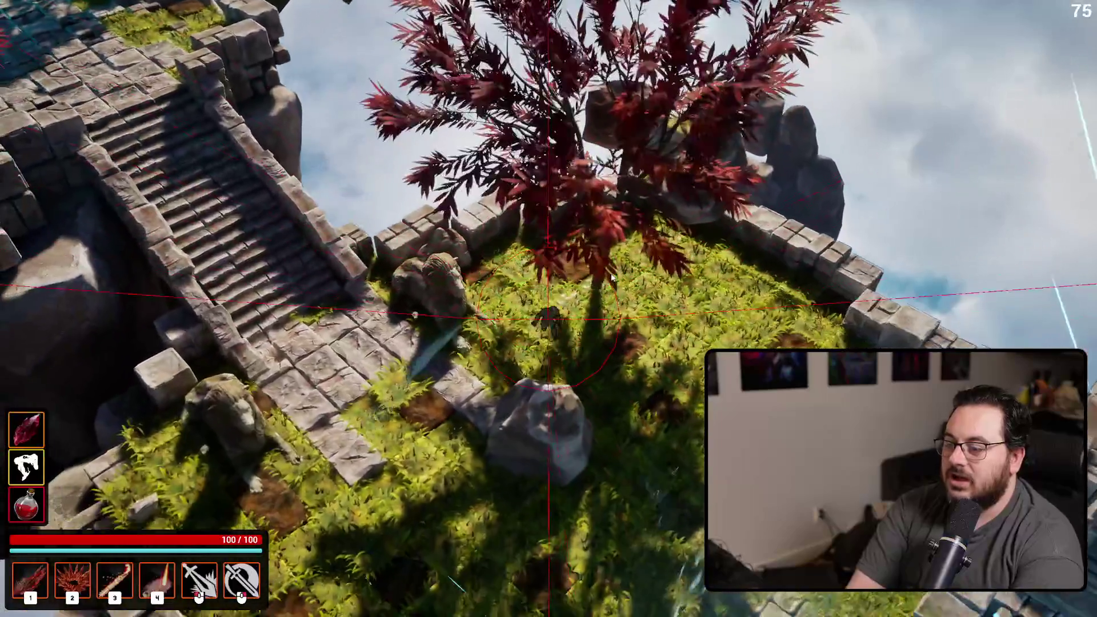
key("d")
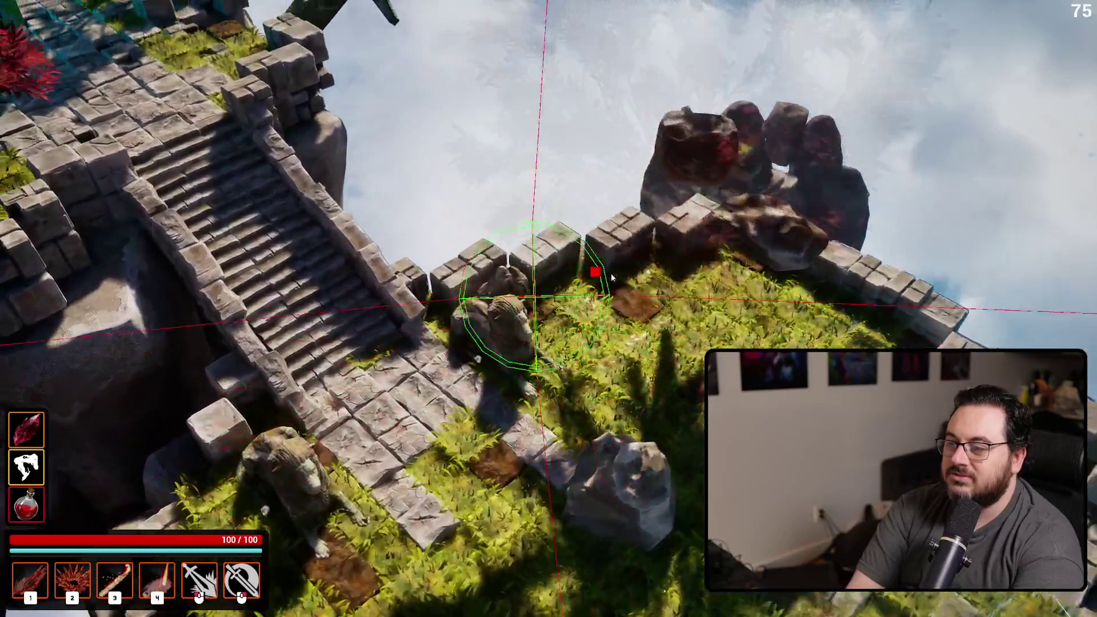
key("a")
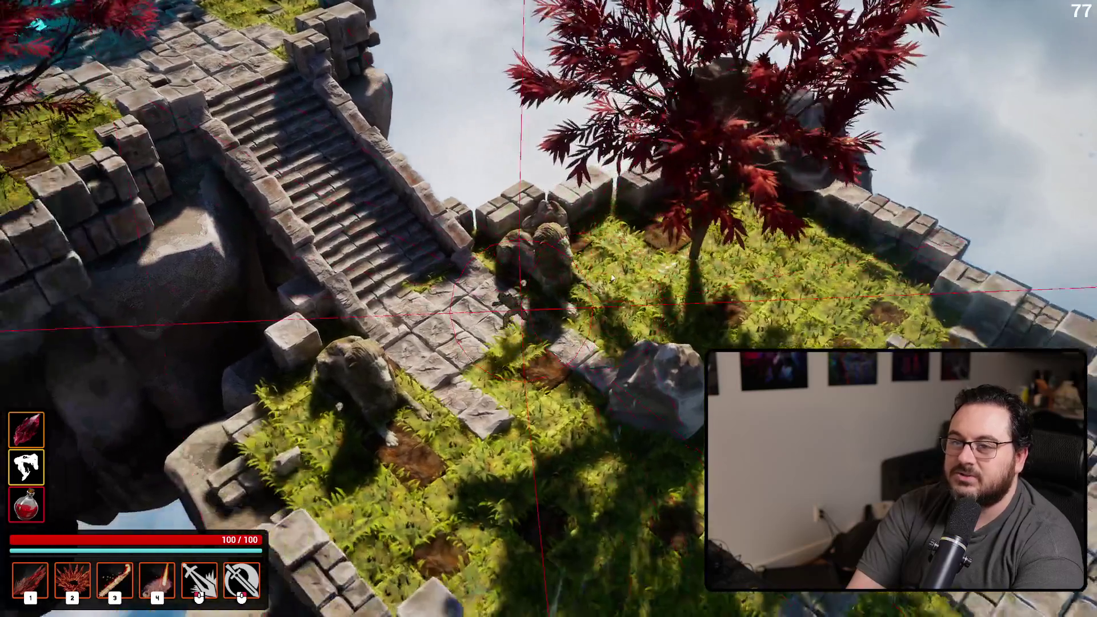
key("w")
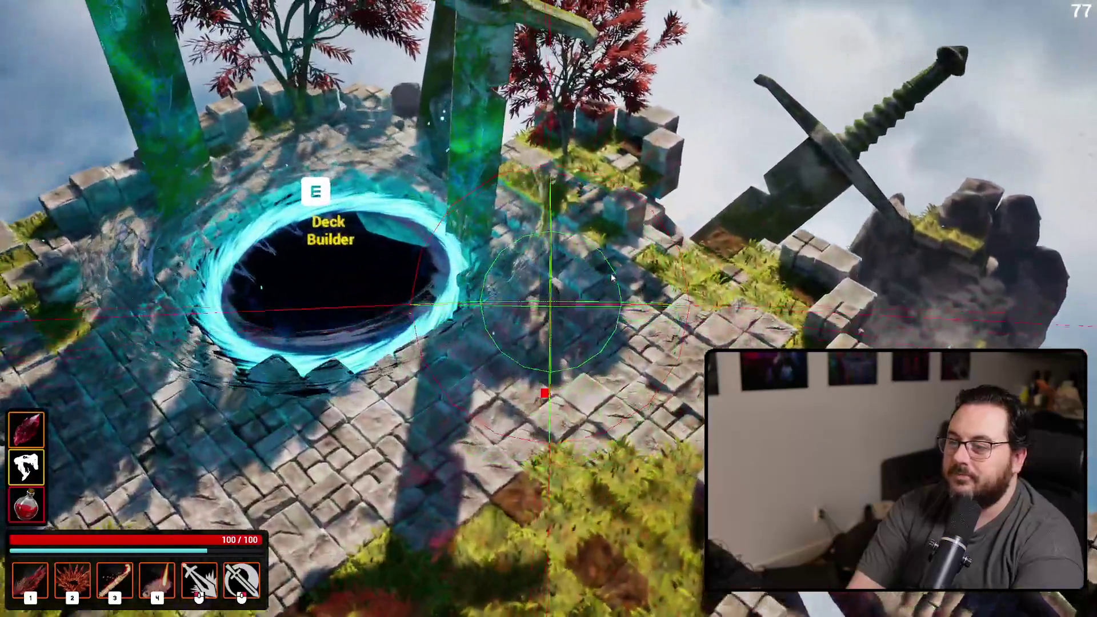
key("w")
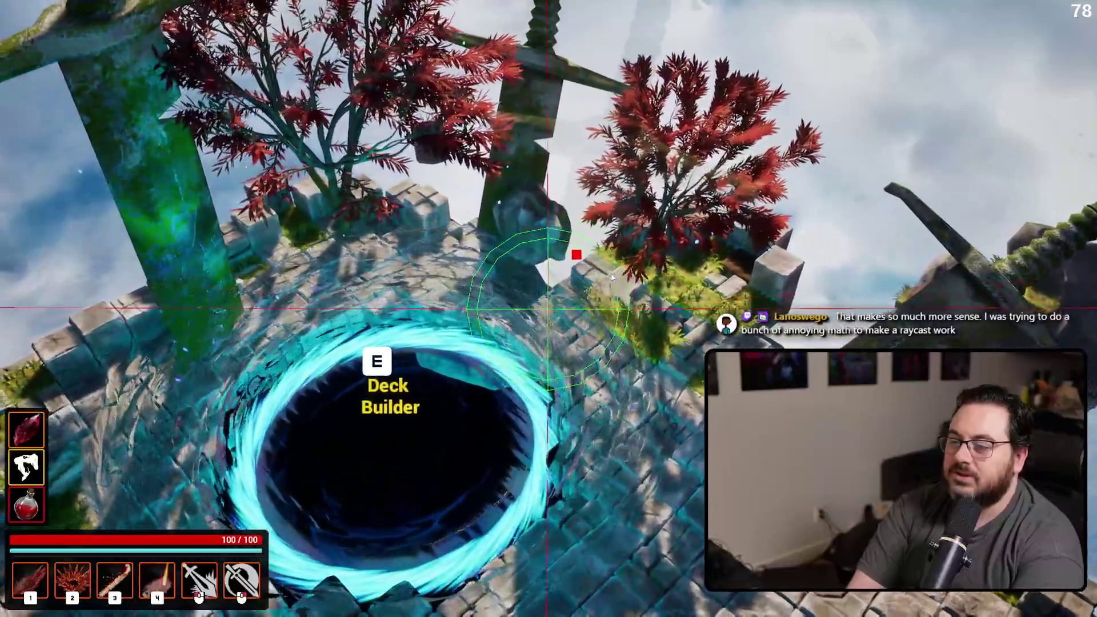
key("s")
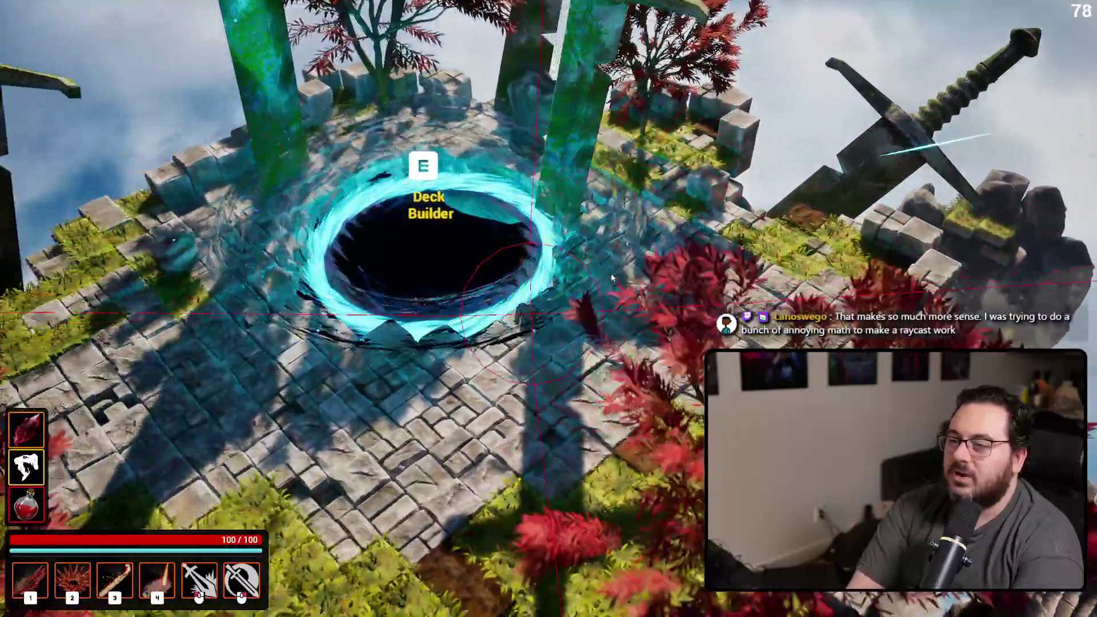
key("a")
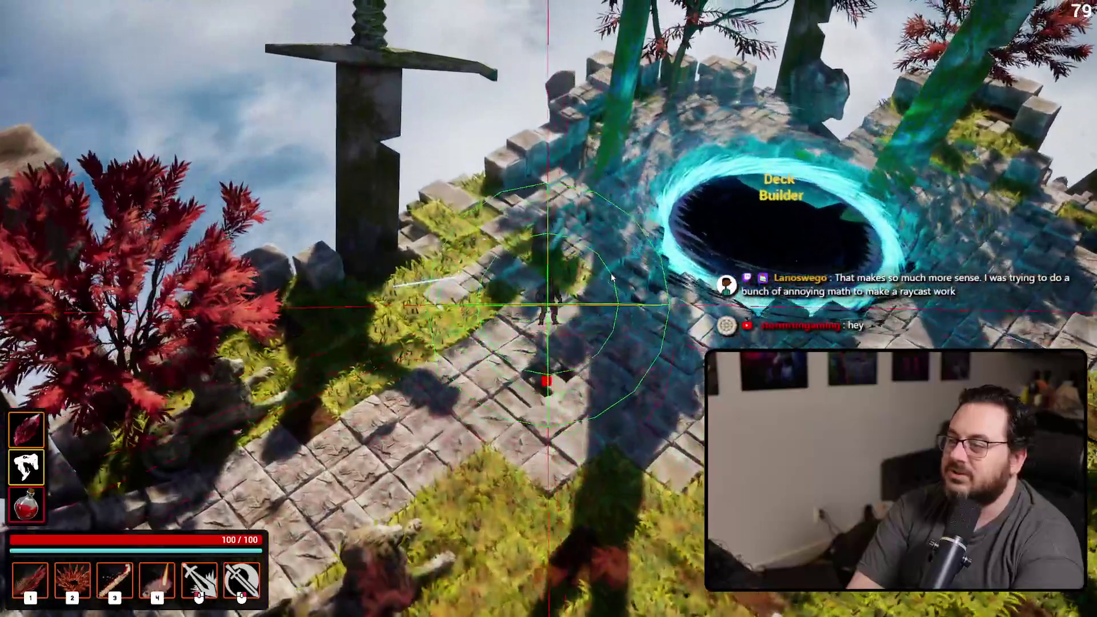
key("Escape")
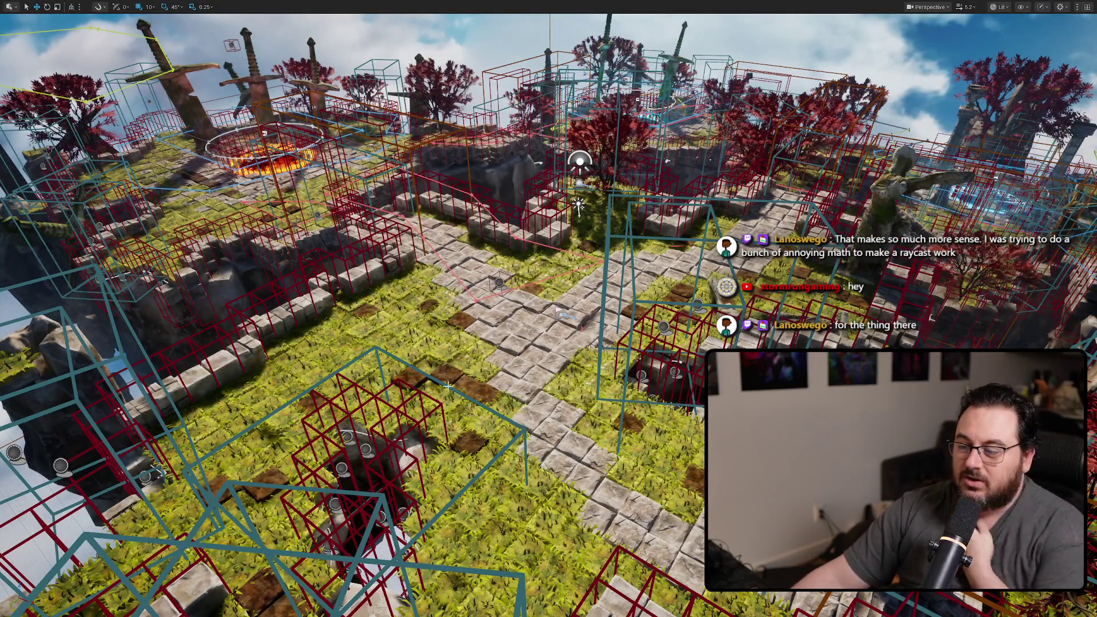
left_click_drag(466, 380, 497, 360)
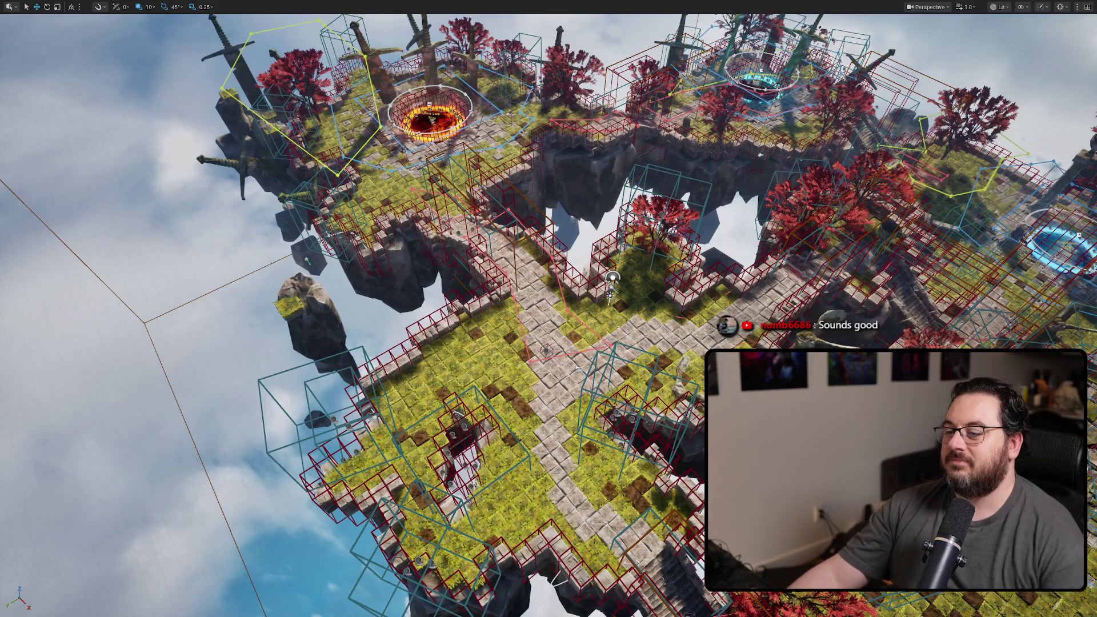
key("alt+p")
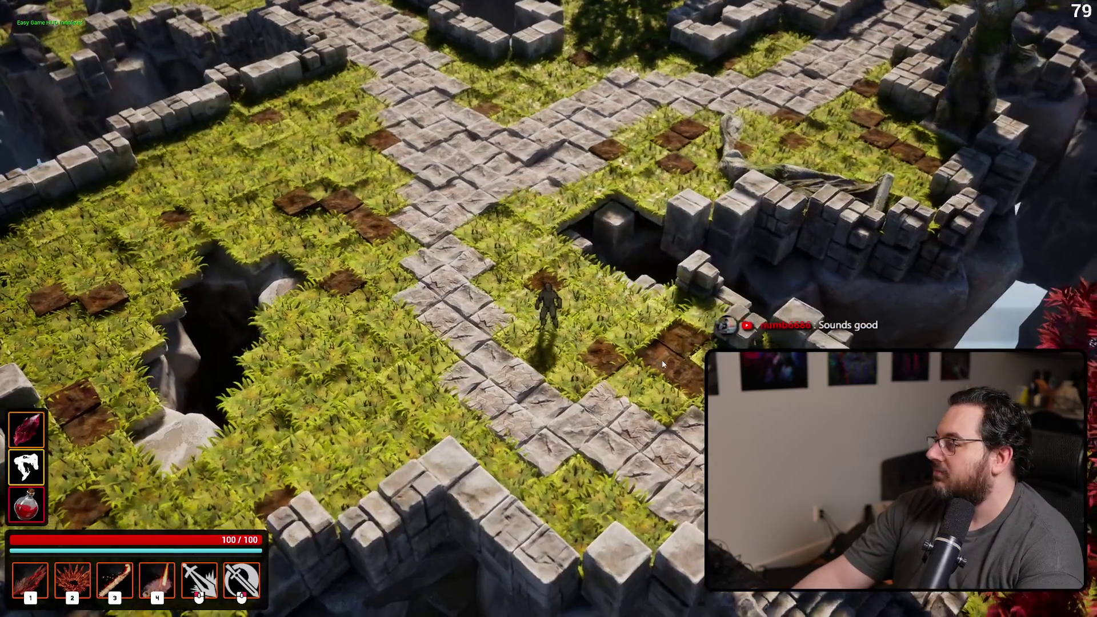
- Stop the play-test and inspect the Multi Sphere Trace For Objects and Make Array nodes
key("Escape")
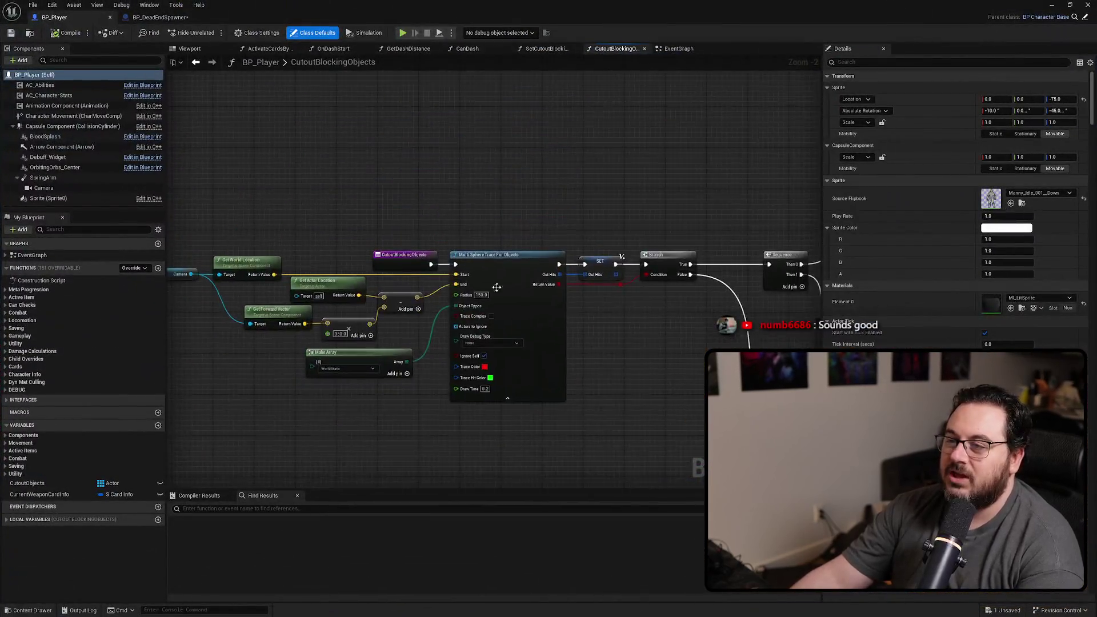
scroll(496, 287, "up", 2)
left_click(542, 257)
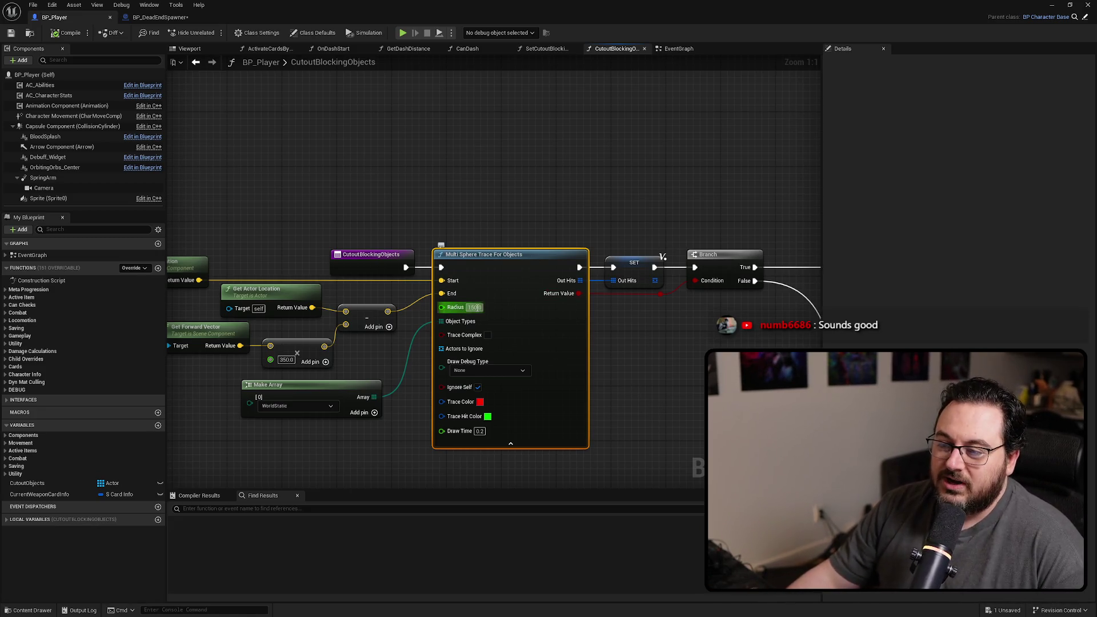
left_click_drag(505, 210, 558, 176)
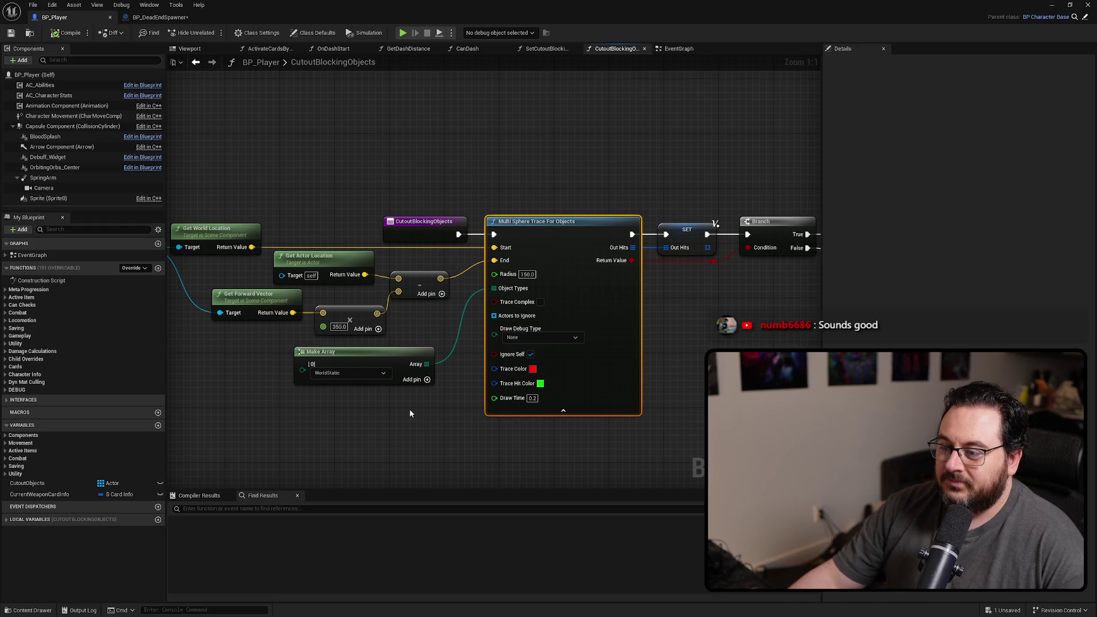
left_click_drag(409, 412, 379, 364)
left_click(394, 336)
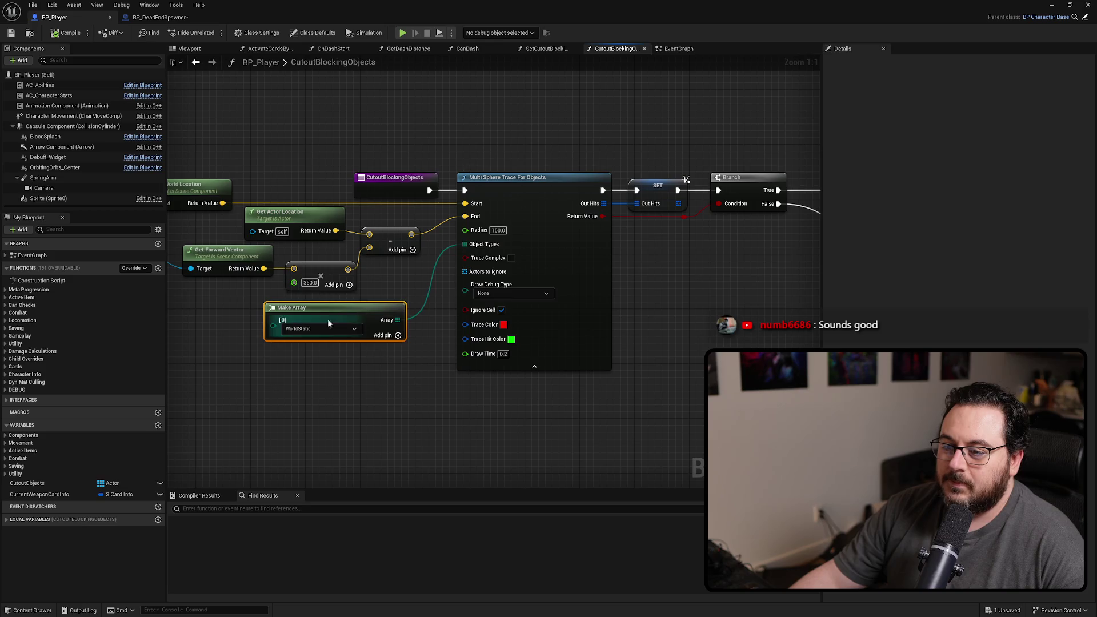
- Collapse the trace node's advanced pins and review the Reset Objects No Longer Overlapped comment group
left_click_drag(531, 389, 356, 393)
left_click(348, 371)
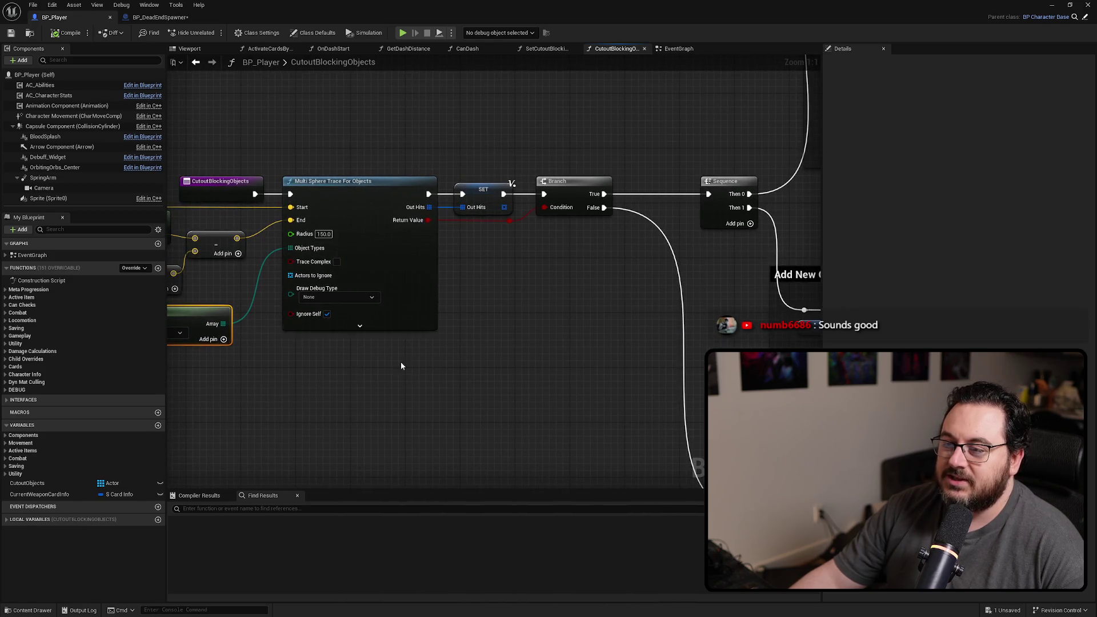
scroll(347, 372, "down", 3)
left_click_drag(396, 287, 343, 303)
scroll(343, 303, "down", 3)
mouse_move(639, 187)
left_mouse_down()
mouse_move(266, 323)
mouse_move(293, 309)
left_mouse_up()
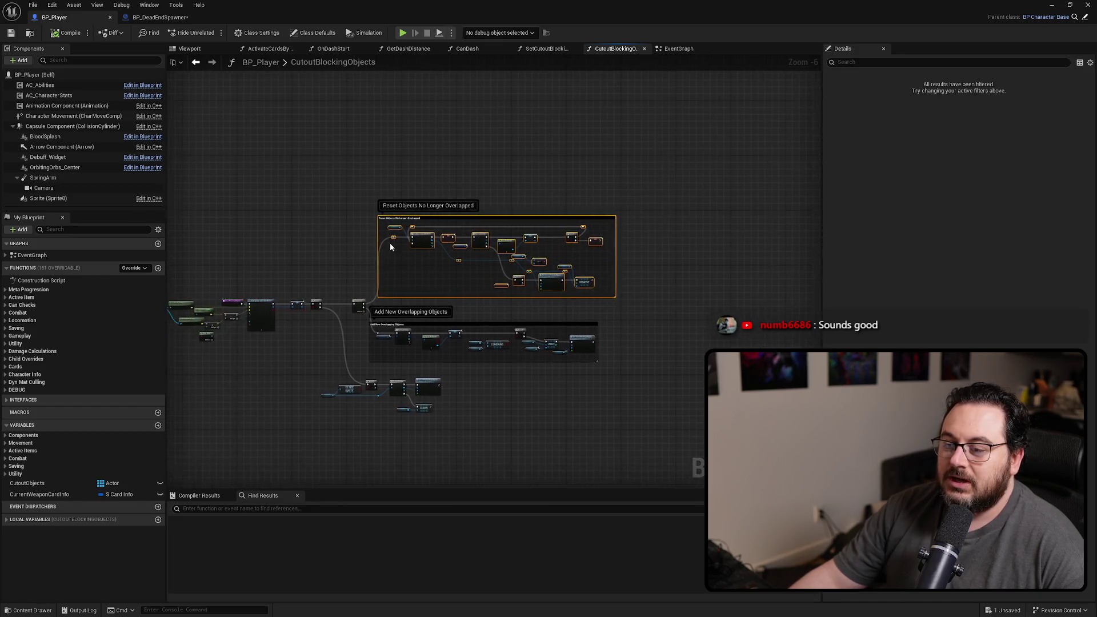
scroll(286, 301, "up", 5)
scroll(423, 290, "up", 1)
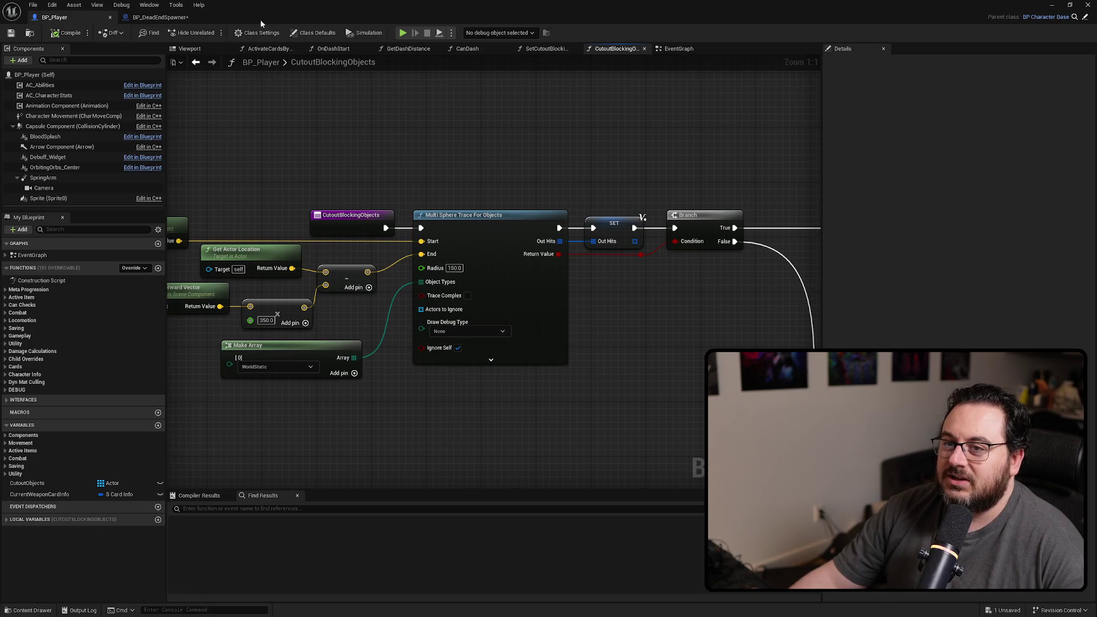
left_click_drag(485, 158, 502, 166)
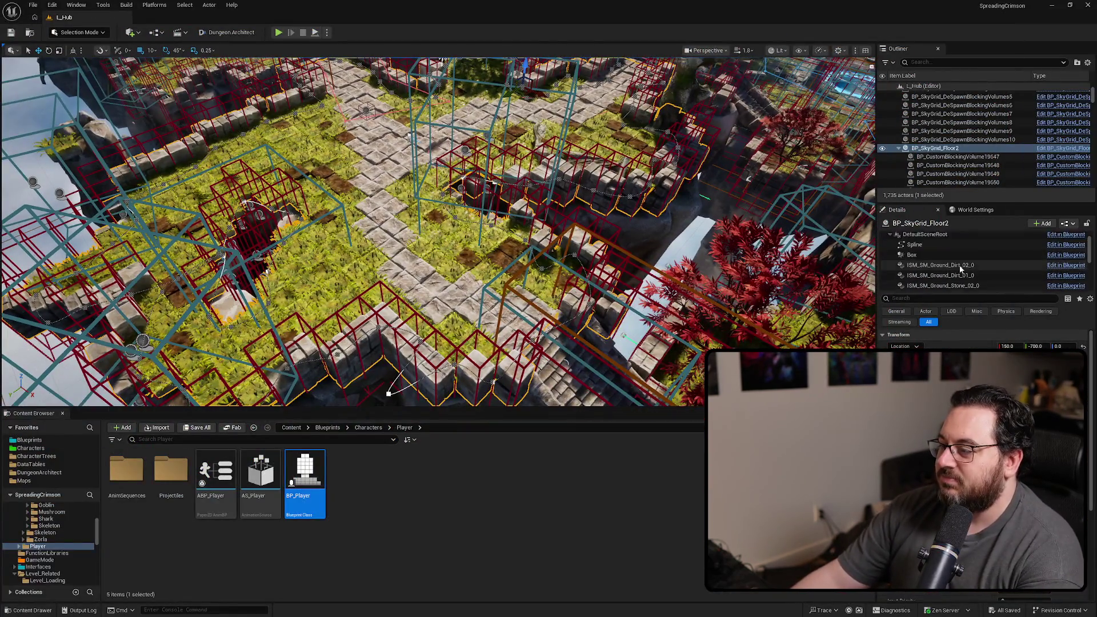
- Select the ISM_SM_Temple_Floor_Tile_1m_03_0 component and scroll down to its Collision settings
scroll(961, 269, "down", 3)
left_click(953, 257)
scroll(966, 335, "down", 5)
scroll(971, 334, "down", 3)
scroll(971, 334, "down", 5)
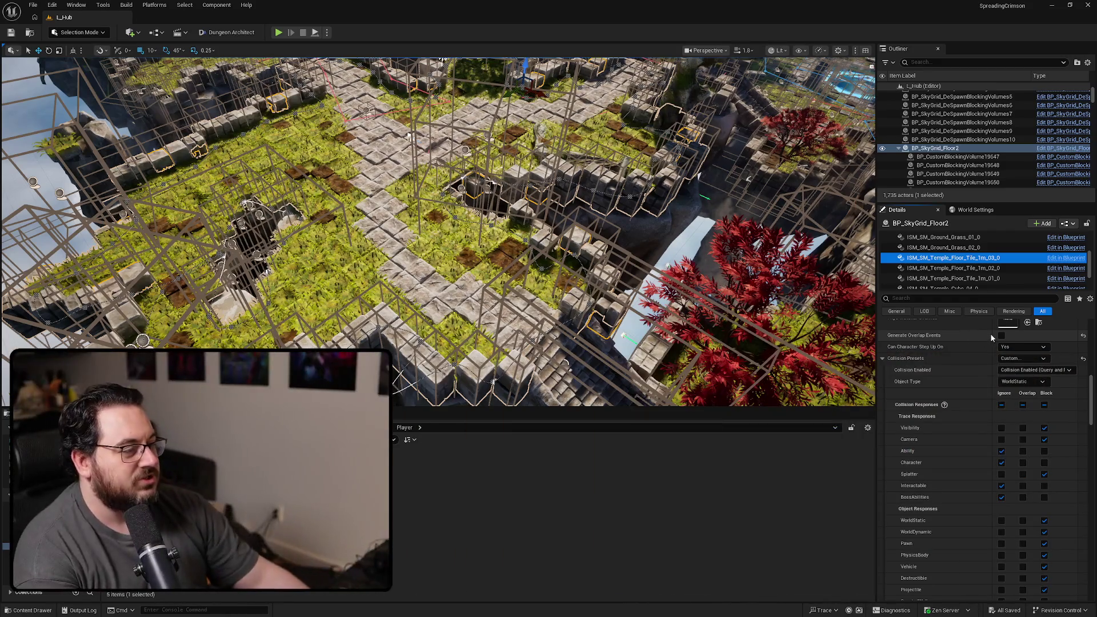
- Swing the view across the level, clear the selection, and switch to the Excalidraw board
mouse_move(571, 228)
left_mouse_down()
mouse_move(640, 217)
mouse_move(720, 230)
mouse_move(250, 150)
left_mouse_up()
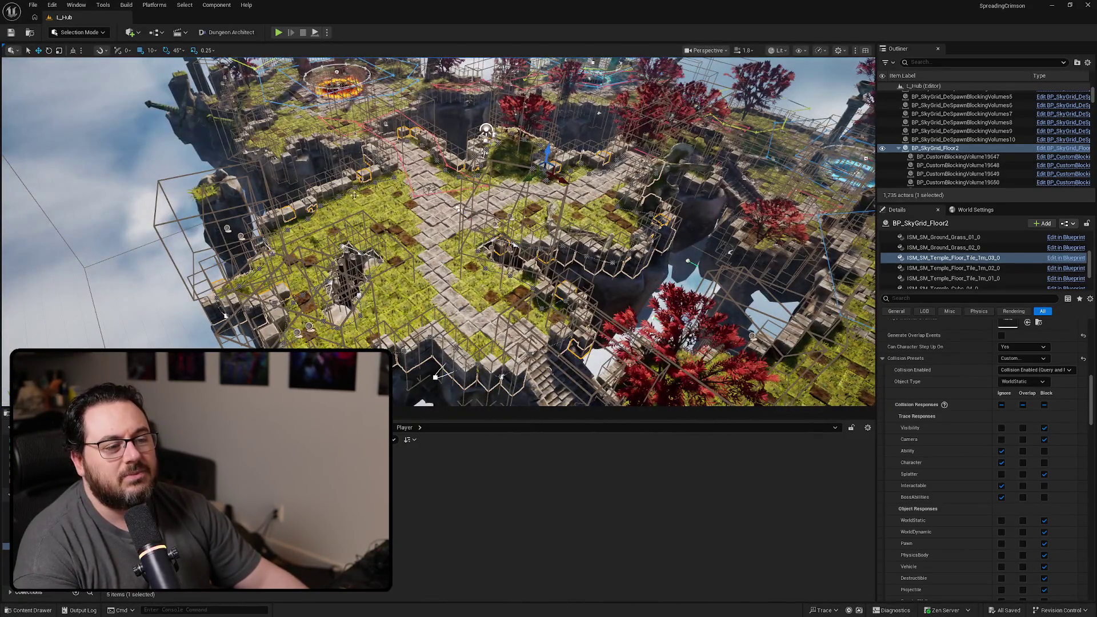
left_click(136, 284)
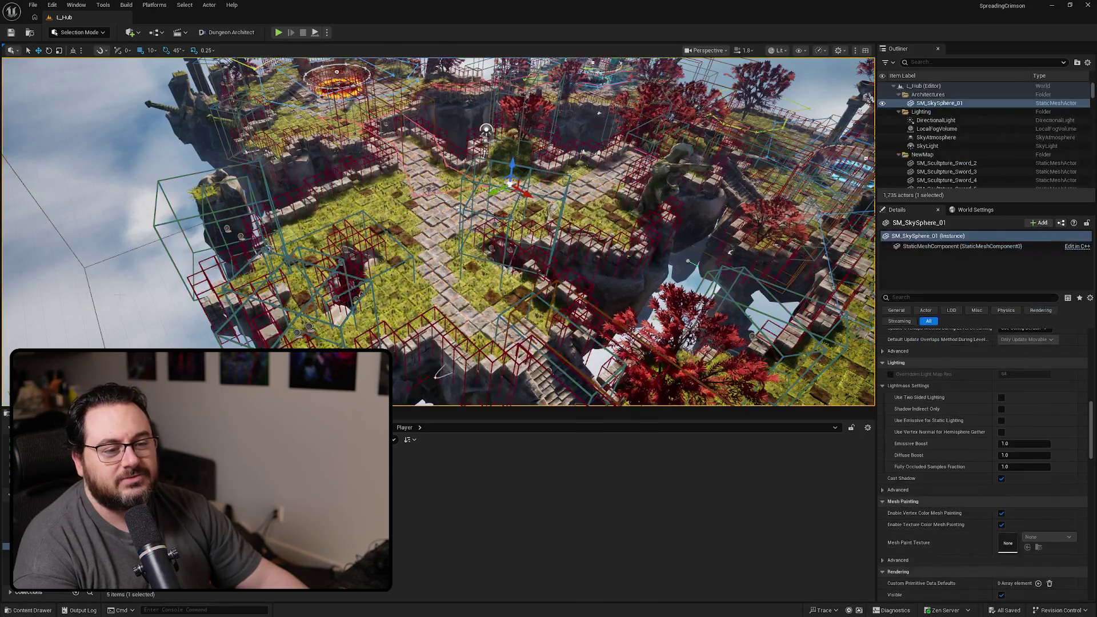
key("Escape")
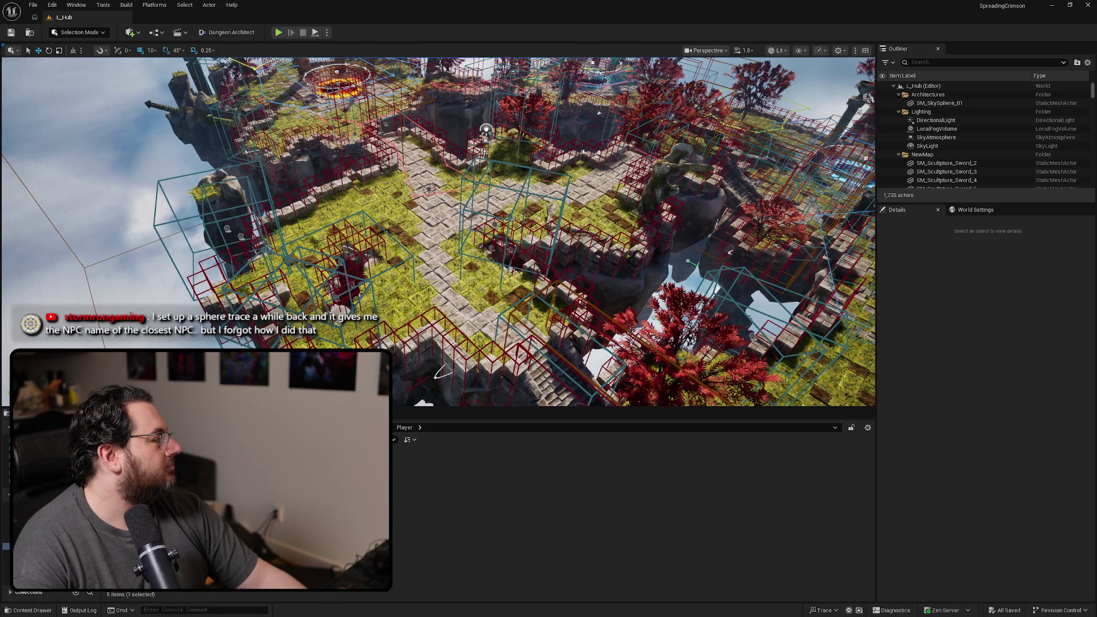
key("alt+Tab")
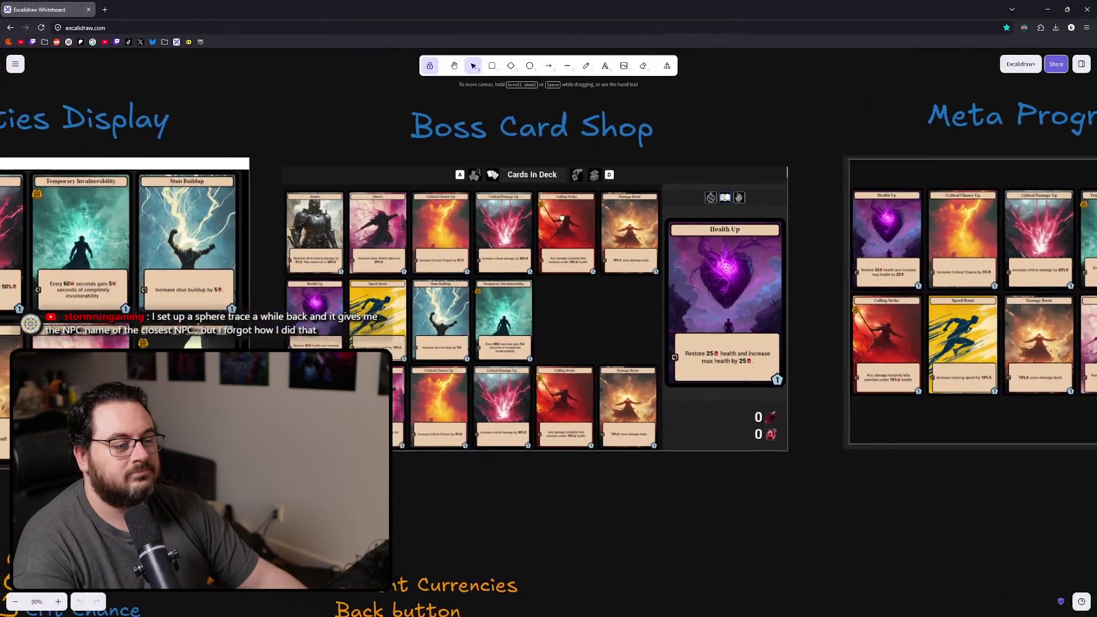
- With the pencil tool, draw a long green ground line and a small loop on it
scroll(341, 209, "down", 5)
scroll(341, 209, "down", 5)
key("p")
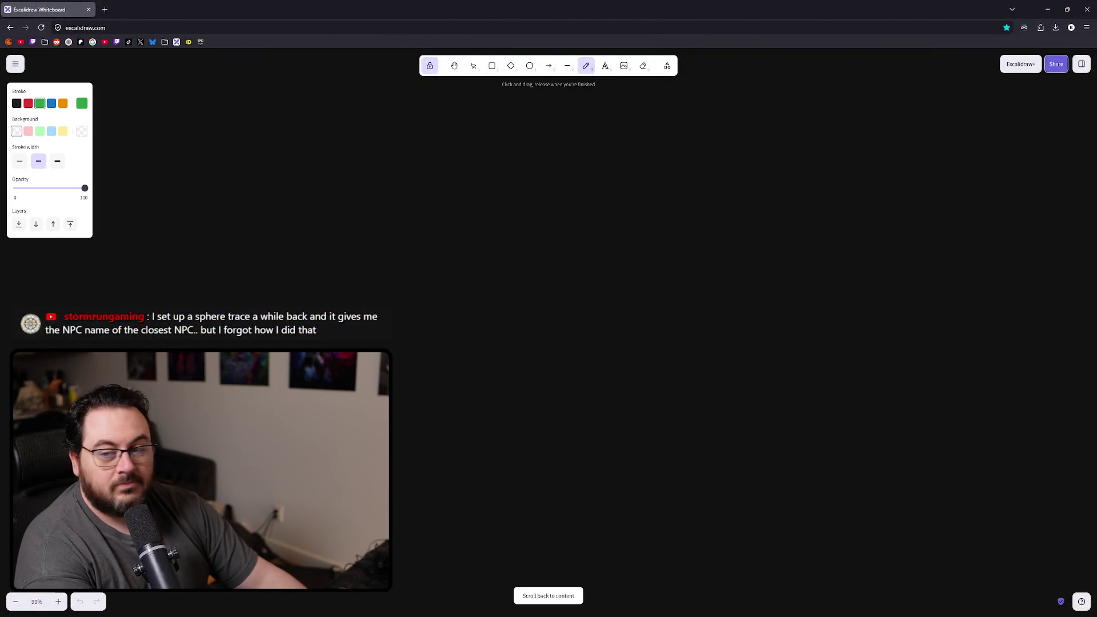
left_click_drag(249, 377, 789, 348)
mouse_move(503, 305)
left_mouse_down()
mouse_move(517, 368)
mouse_move(510, 283)
mouse_move(499, 314)
left_mouse_up()
- Switch the stroke colour to orange and draw a large loop with a pointed tip
scroll(347, 171, "up", 1)
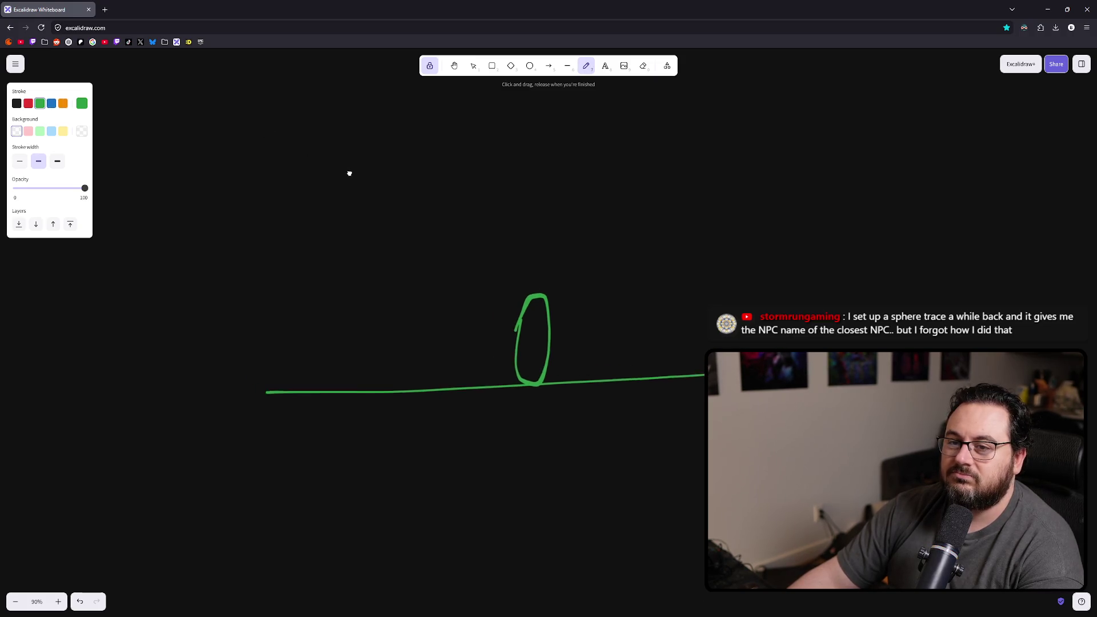
left_click(64, 105)
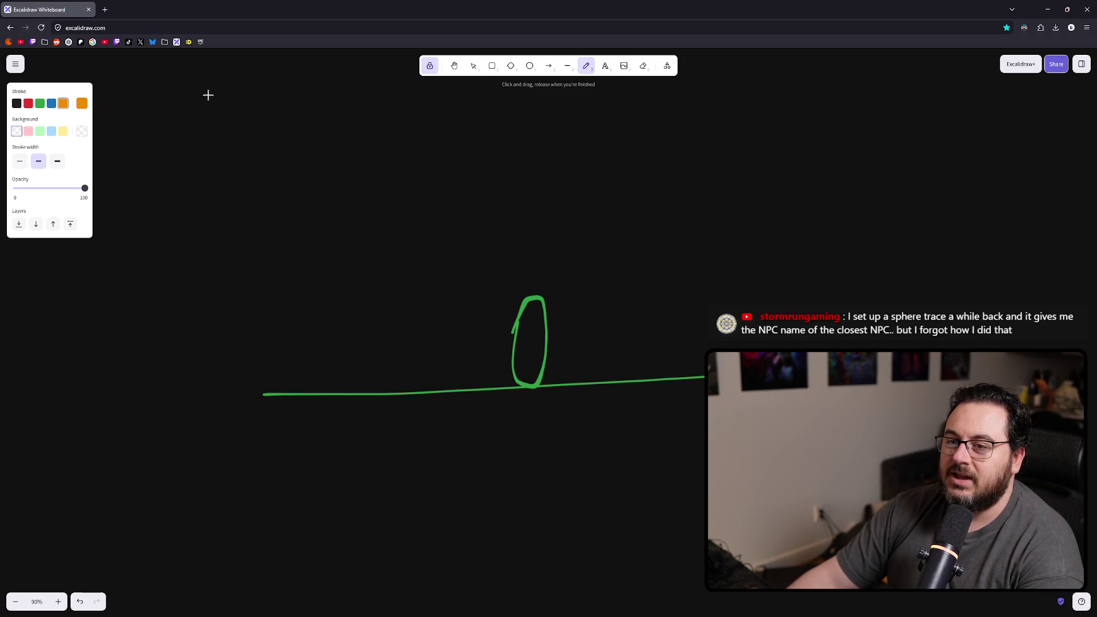
mouse_move(216, 89)
left_mouse_down()
mouse_move(197, 110)
mouse_move(213, 88)
mouse_move(201, 140)
mouse_move(394, 299)
mouse_move(482, 321)
mouse_move(474, 226)
mouse_move(289, 101)
mouse_move(230, 93)
left_mouse_up()
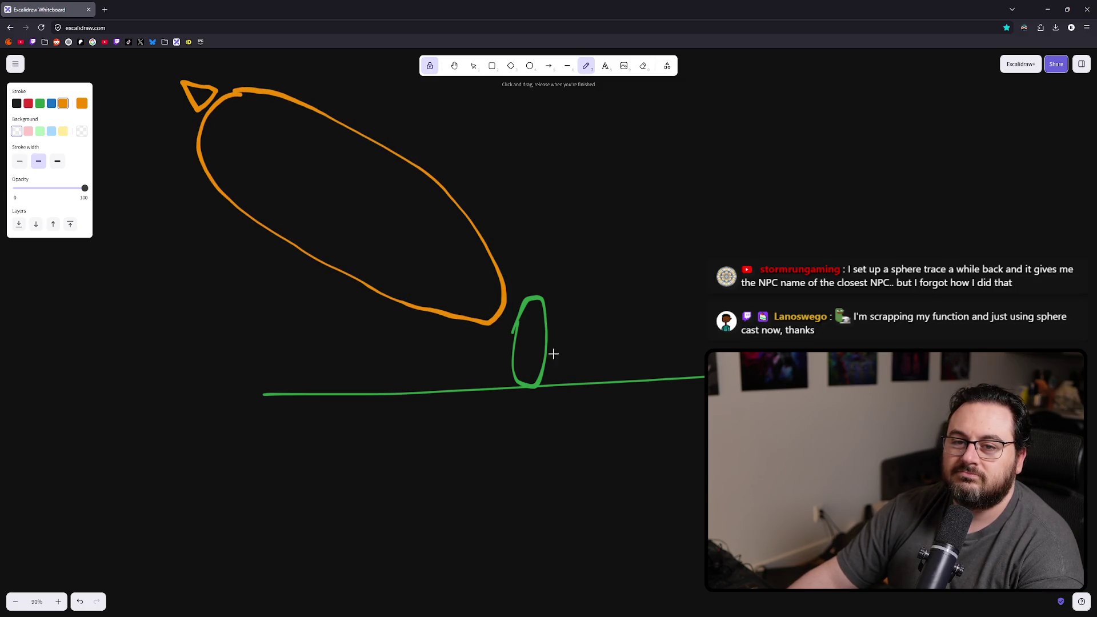
scroll(535, 330, "right", 1)
scroll(535, 330, "up", 1)
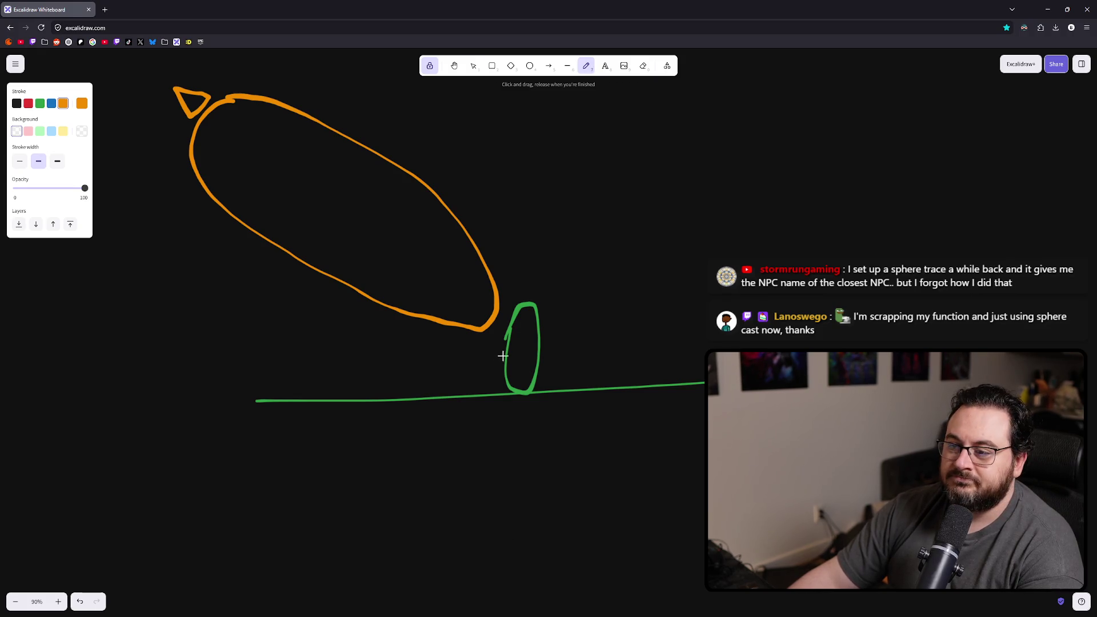
- Move the orange loop down over the green line, undo the move, and reselect the loop
key("v")
left_click(494, 309)
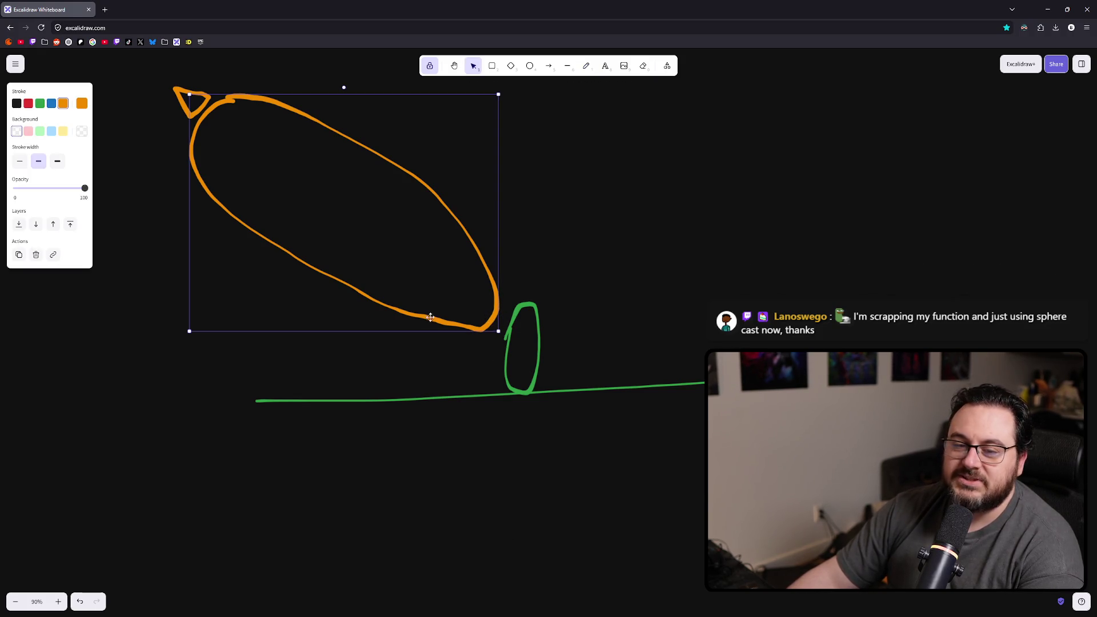
left_click_drag(418, 258, 392, 450)
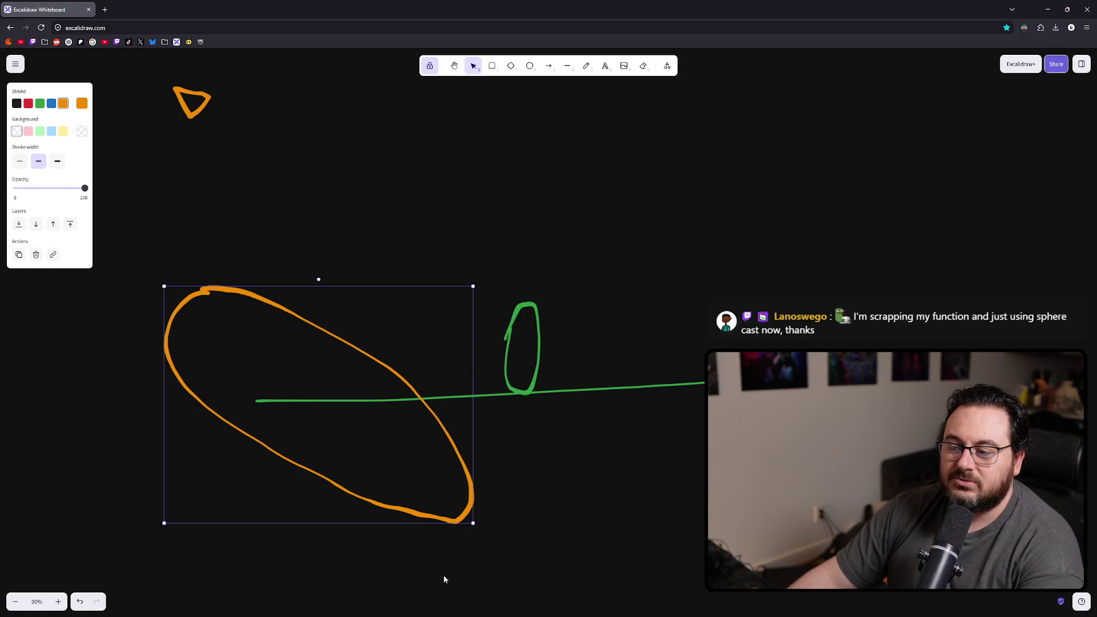
key("ctrl+z")
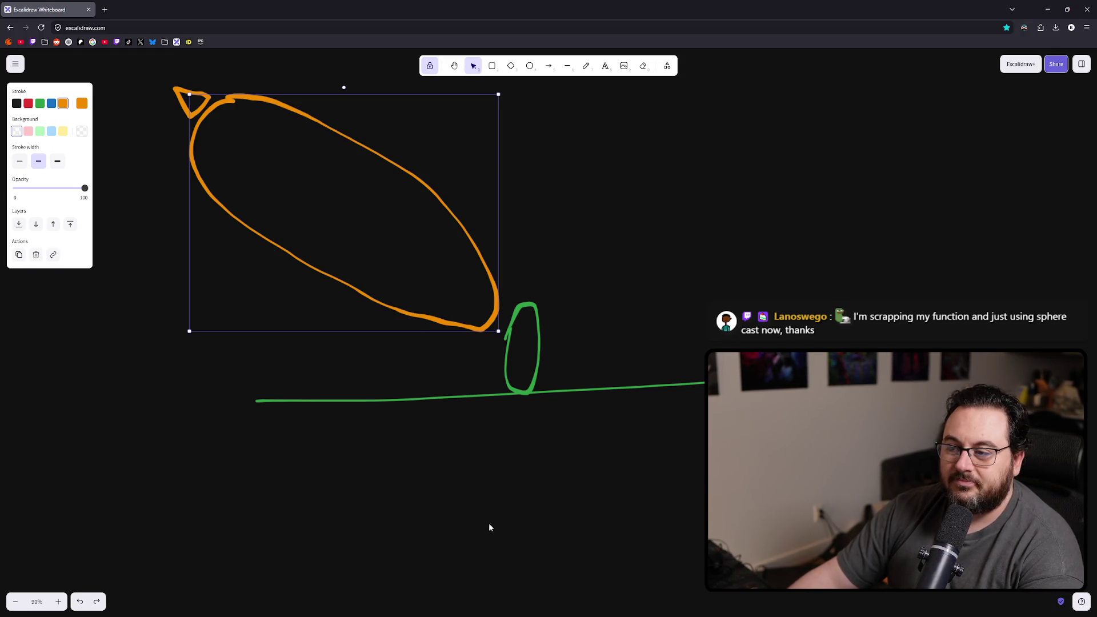
left_click(470, 480)
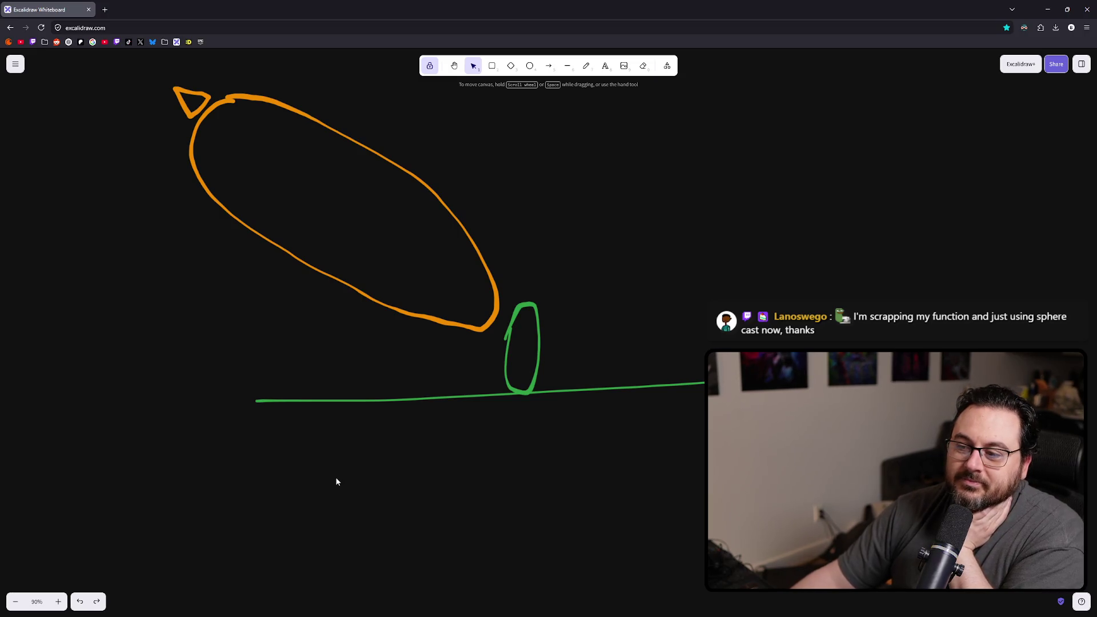
left_click(496, 291)
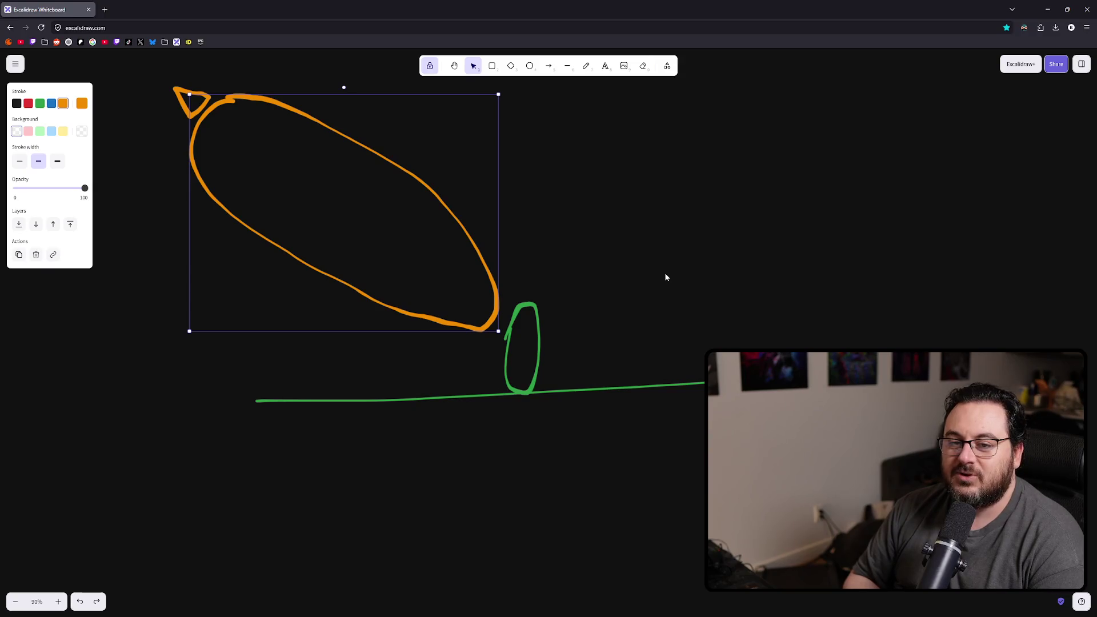
- Box-select all the green and orange shapes on the board and delete them
right_click(681, 310)
mouse_move(556, 238)
left_mouse_down()
mouse_move(580, 309)
mouse_move(569, 288)
left_mouse_up()
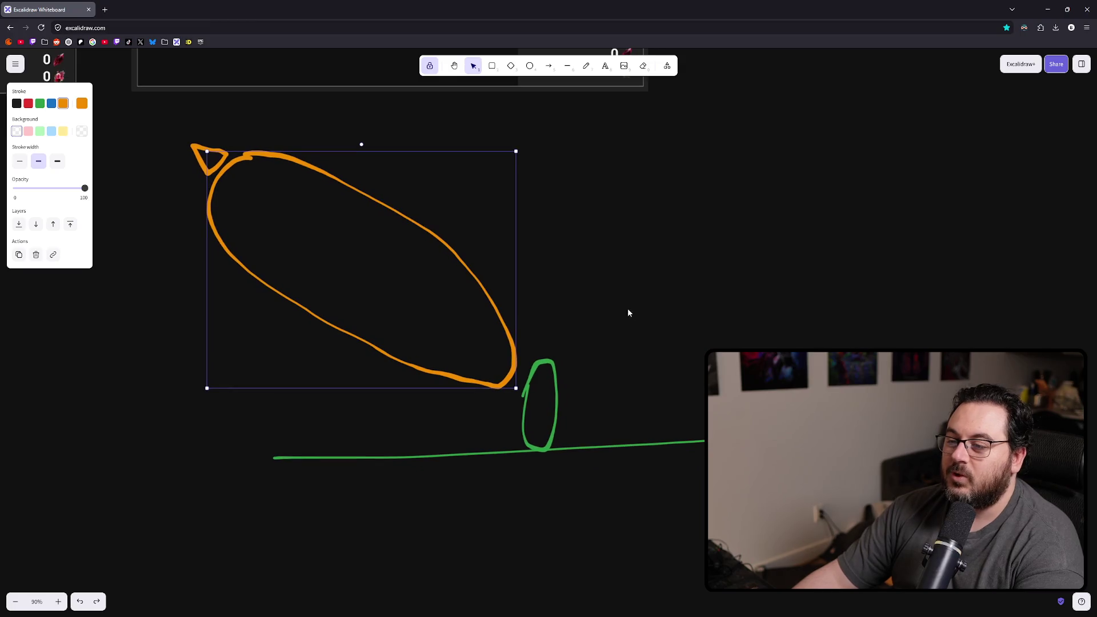
mouse_move(903, 506)
left_mouse_down()
mouse_move(164, 166)
mouse_move(135, 114)
left_mouse_up()
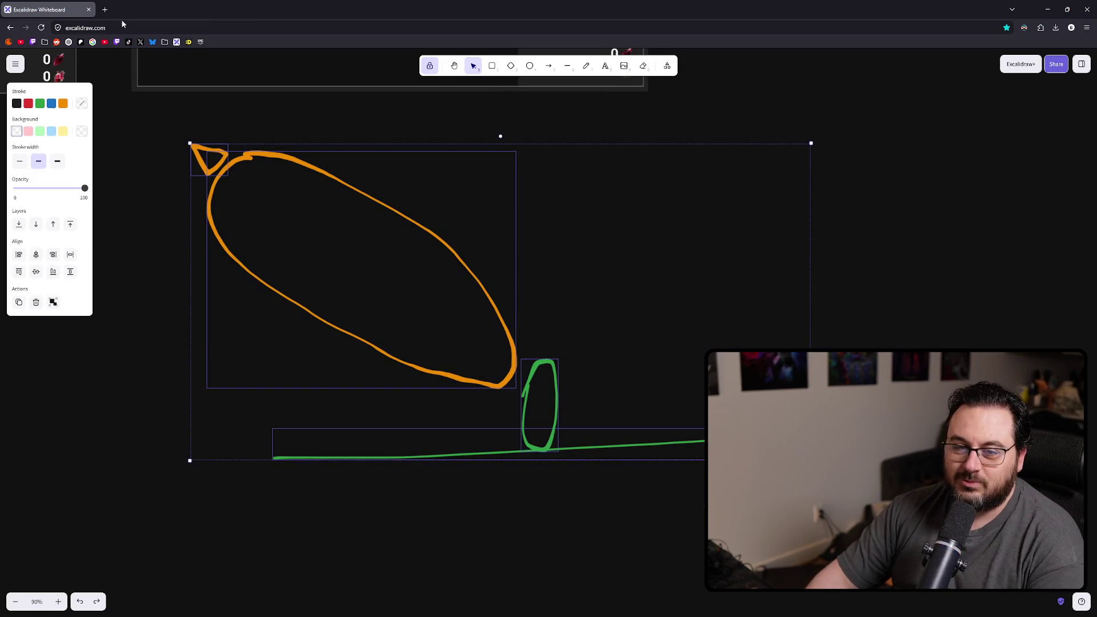
key("Delete")
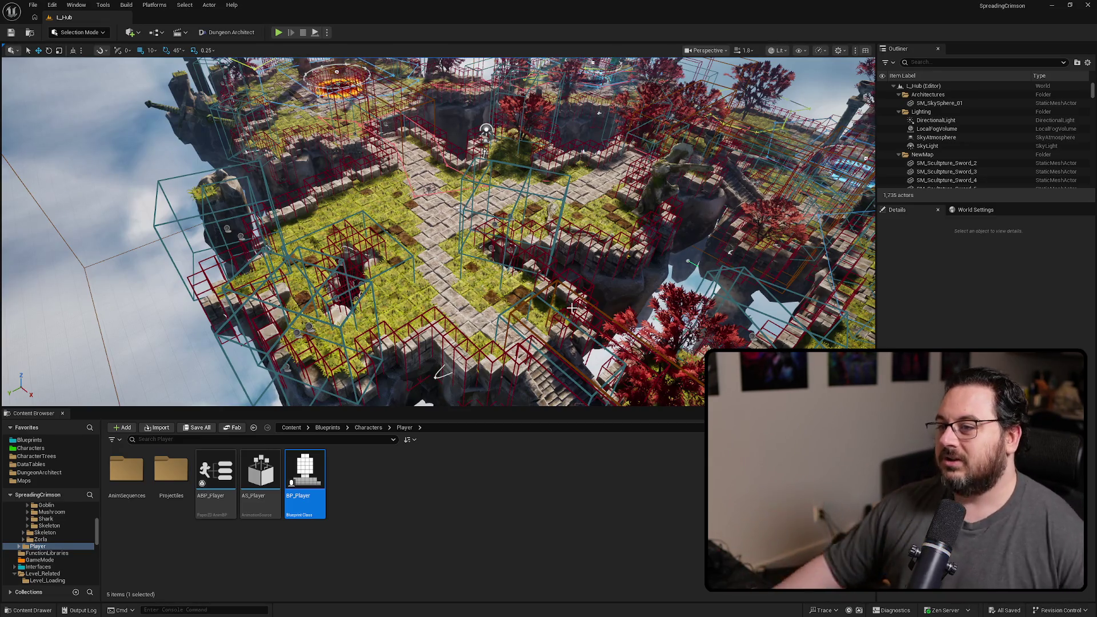
mouse_move(494, 168)
left_mouse_down()
mouse_move(457, 180)
mouse_move(498, 197)
mouse_move(499, 157)
left_mouse_up()
key("F11")
left_click_drag(547, 231, 546, 241)
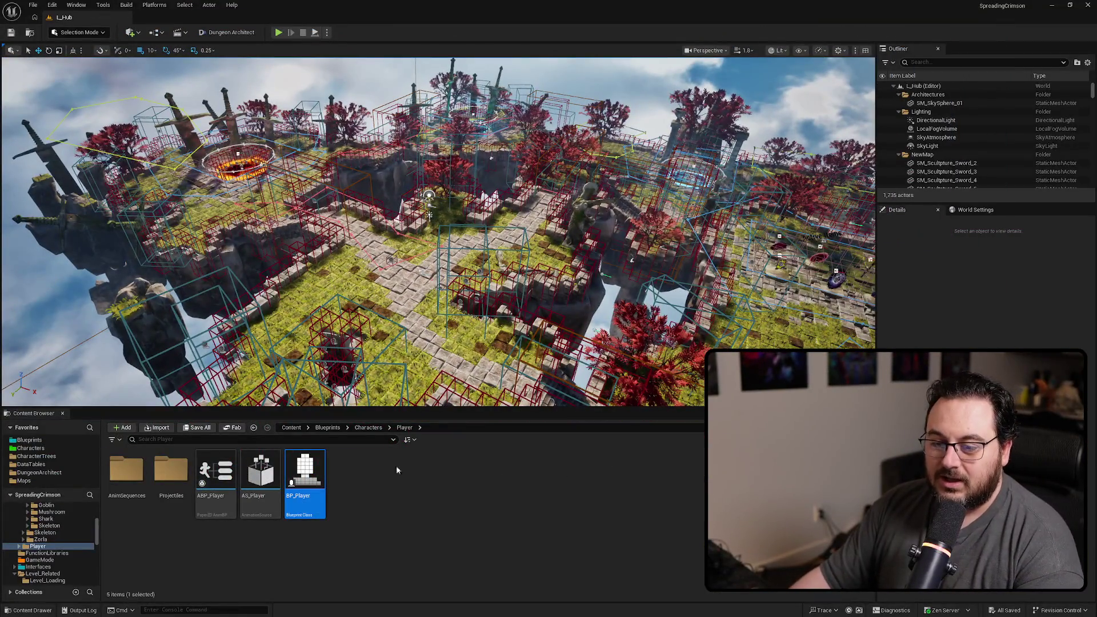
- Browse to DungeonArchitect/Environments/SkyGrid/SGF and select the L_SkyGrid_DeadEnd level
left_click(56, 473)
double_click(216, 494)
double_click(171, 491)
left_click(217, 497)
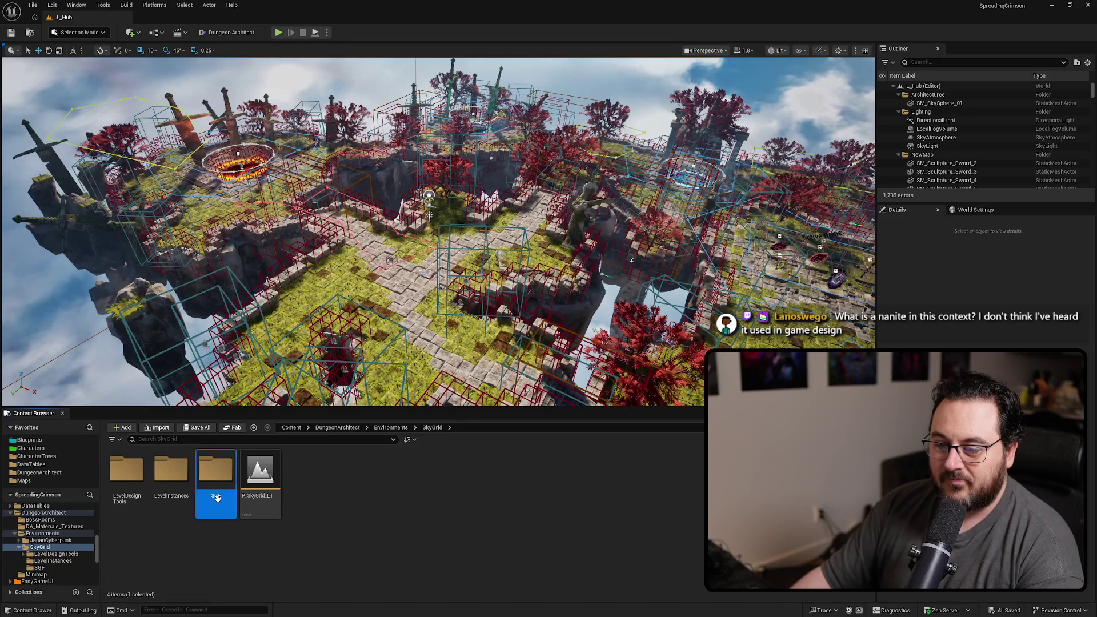
double_click(217, 496)
left_click(128, 512)
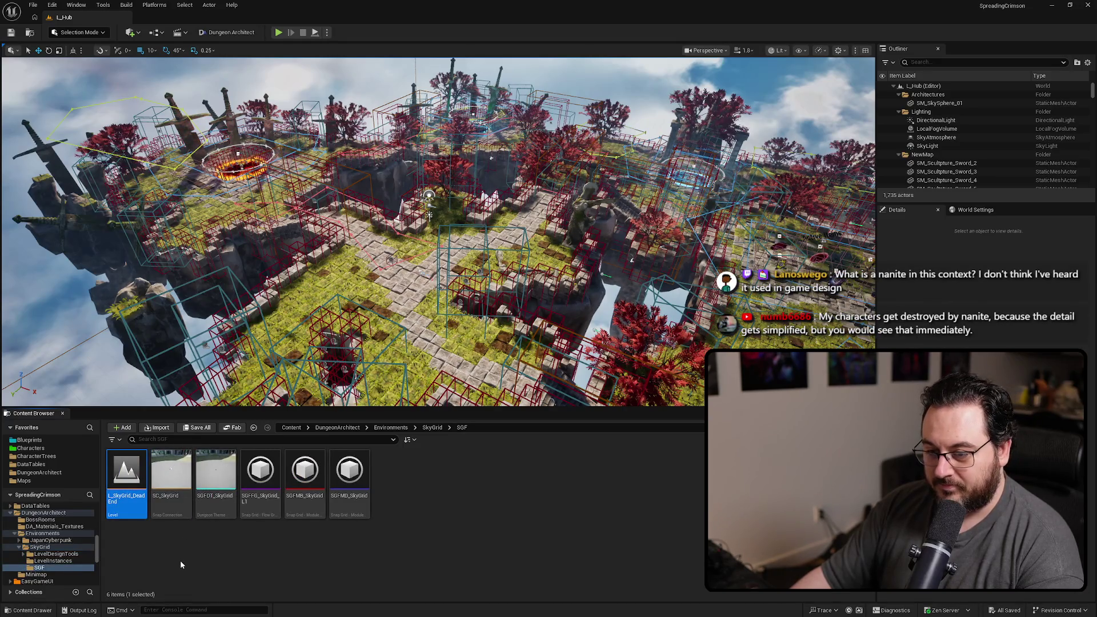
- Rename the level to L_SkyGrid_DeadEnd_Void, confirming past the warning
key("F2")
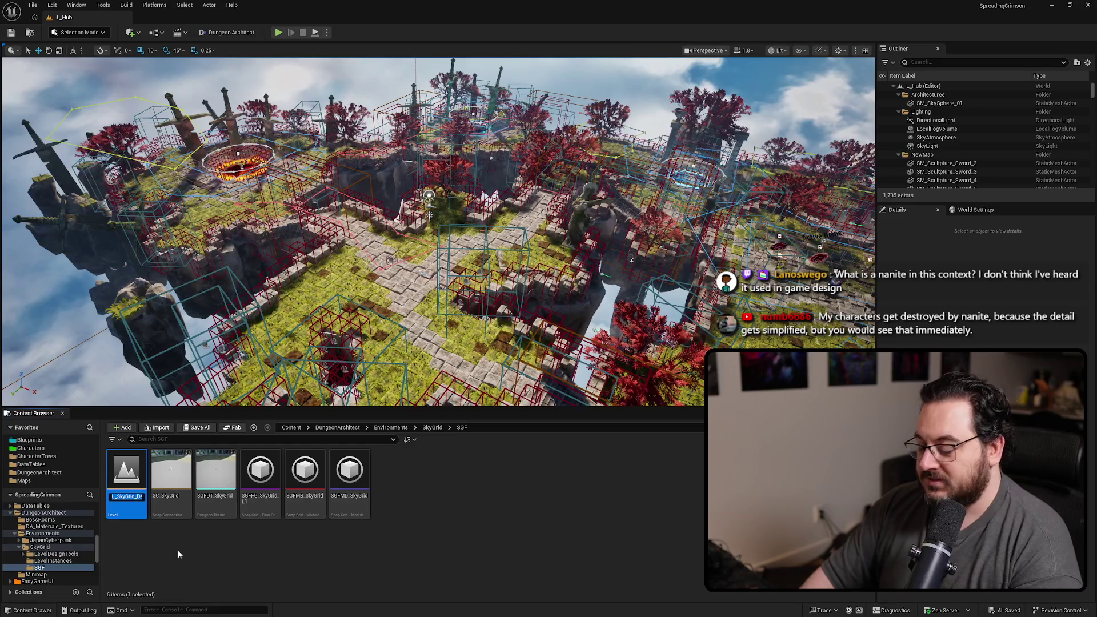
key("End")
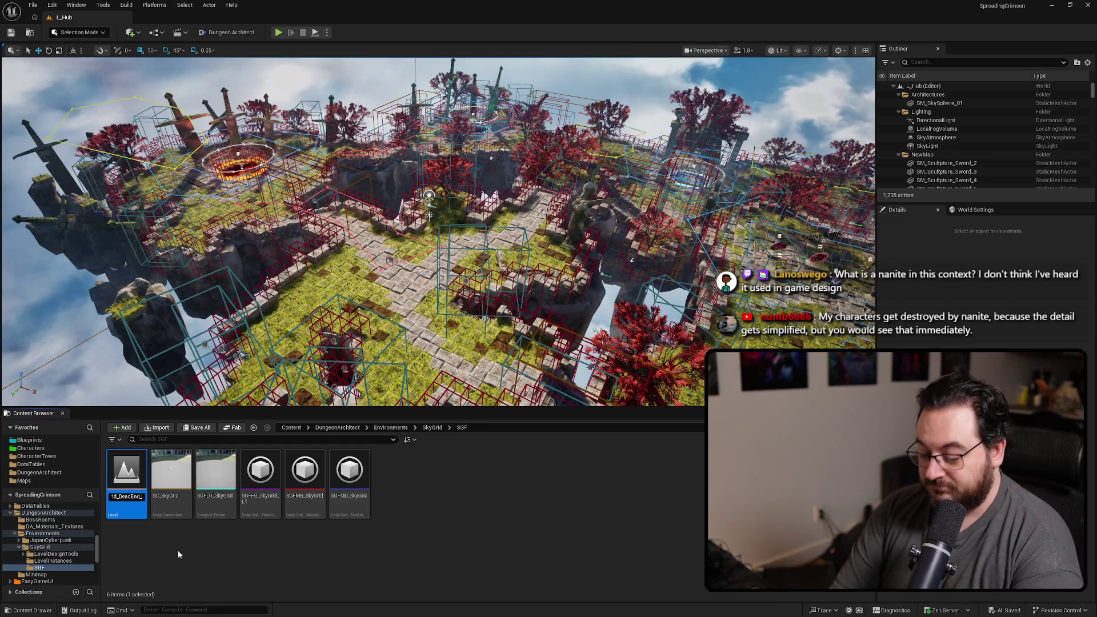
type("o")
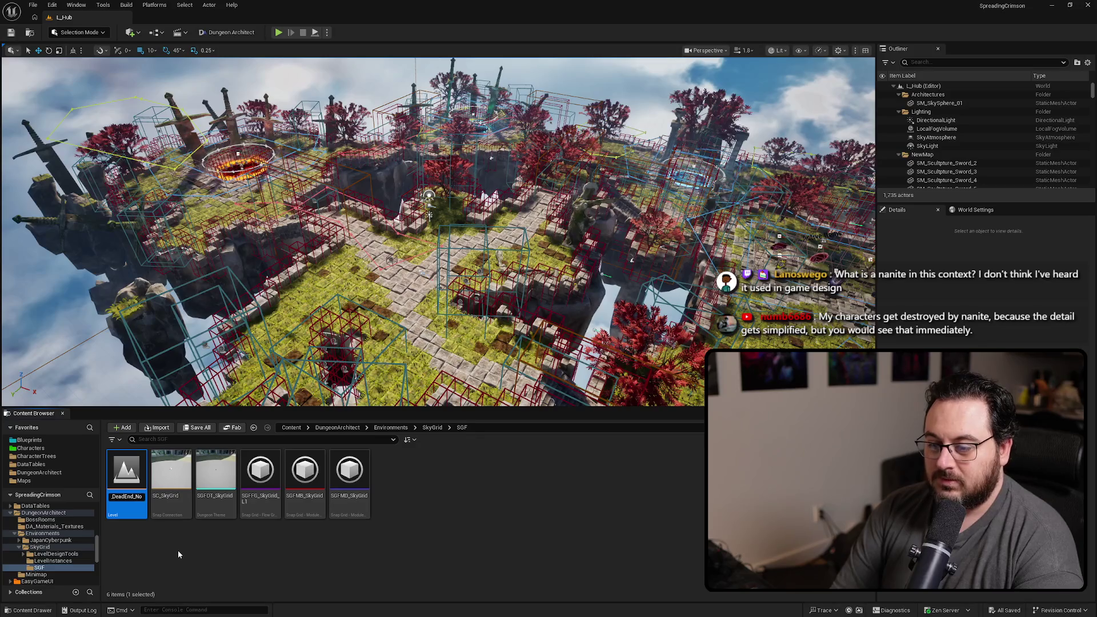
key("BackSpace")
key("BackSpace")
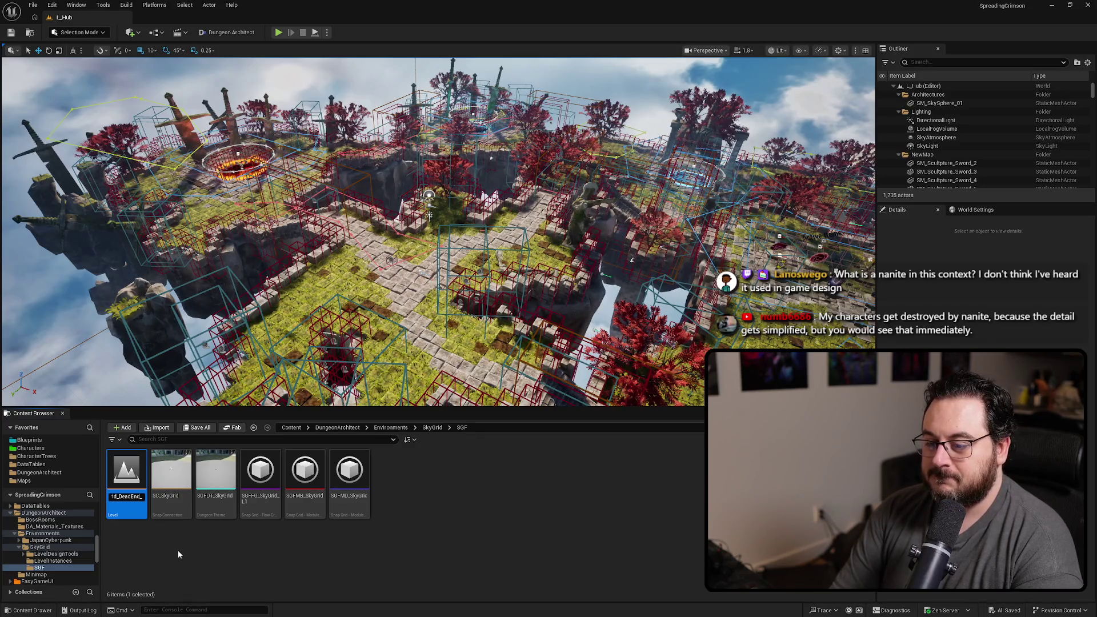
type("Void")
key("Return")
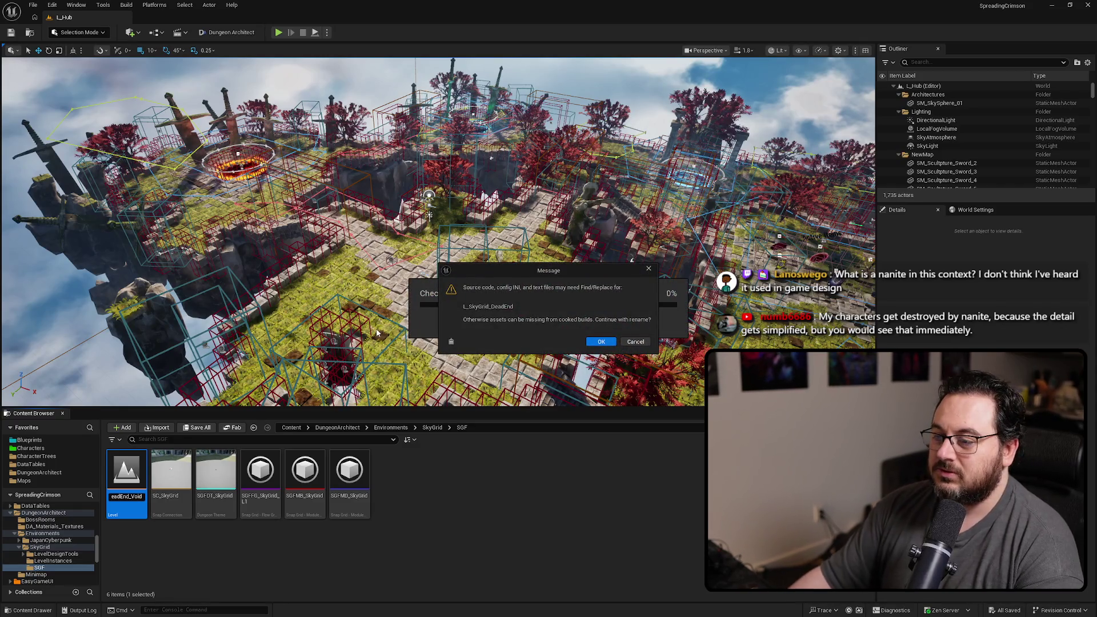
left_click(602, 343)
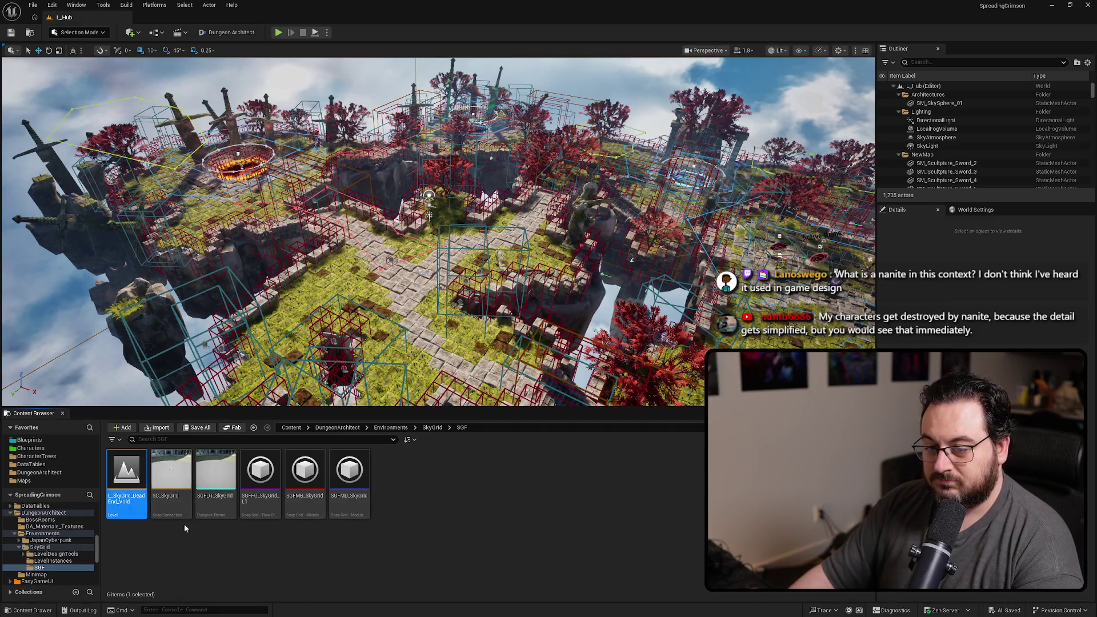
- Duplicate it as L_SkyGrid_DeadEnd_Blocked and save the new level
key("ctrl+d")
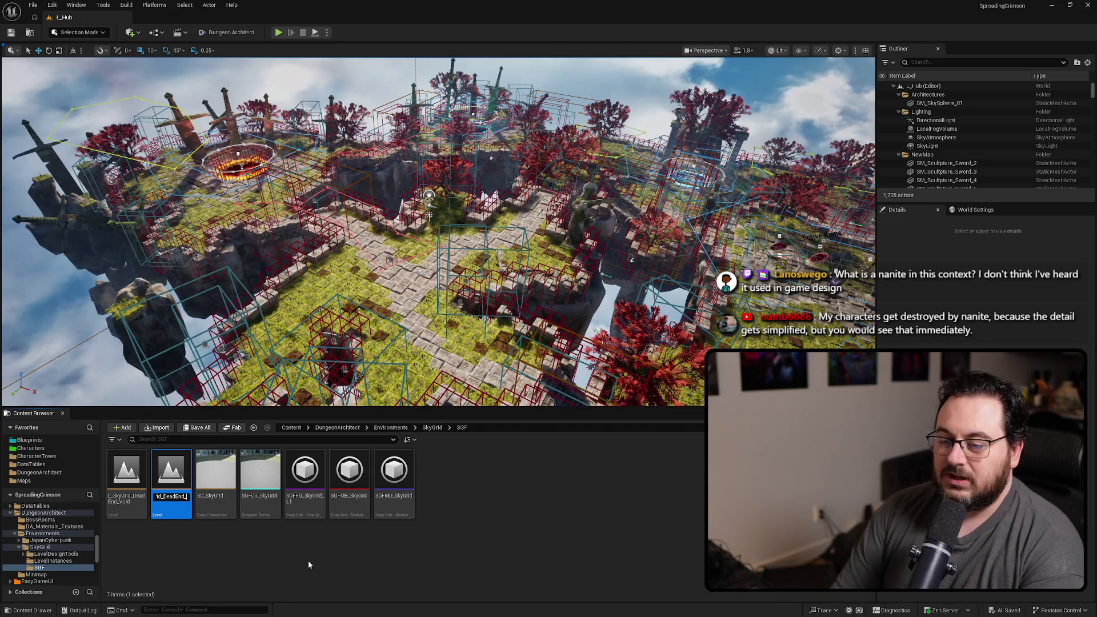
type("Blocked")
key("Return")
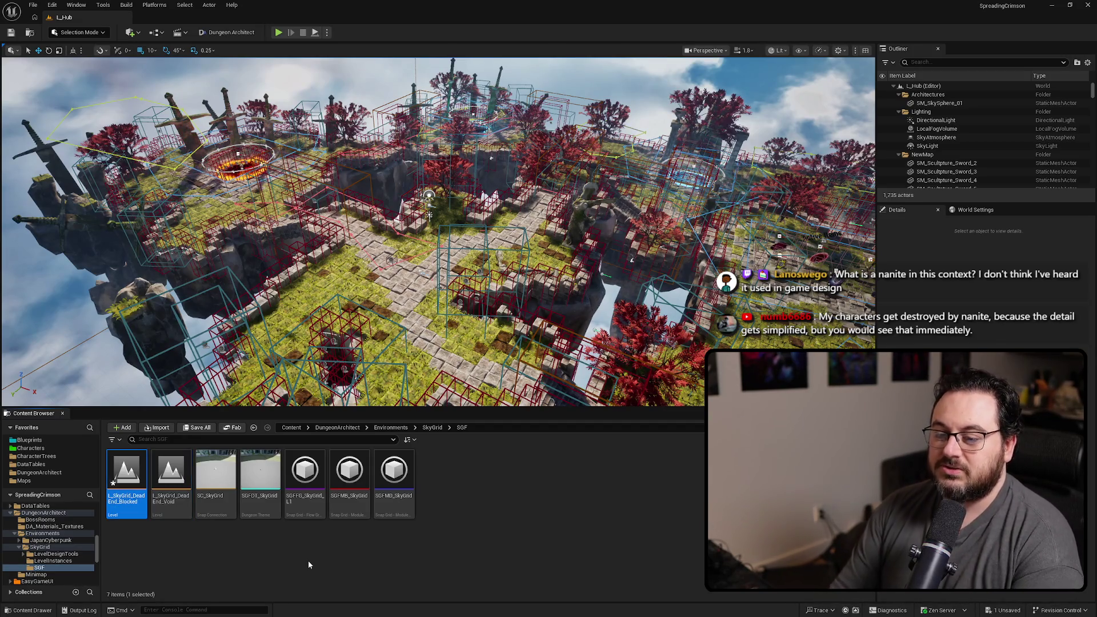
key("ctrl+shift+s")
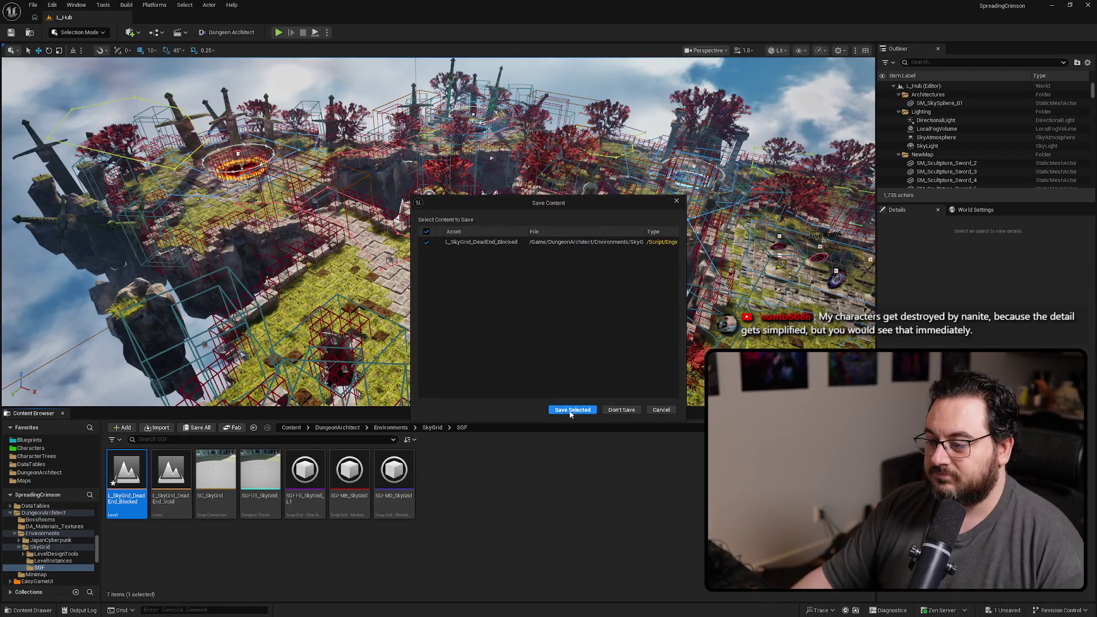
left_click(570, 412)
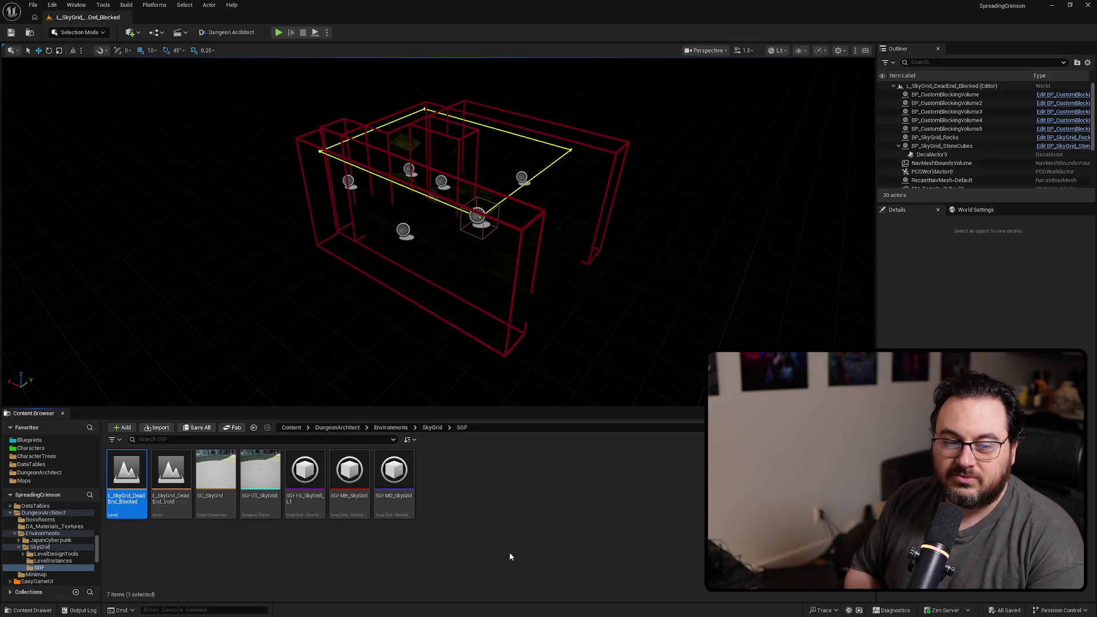
- Switch the viewport to unlit shading and frame the dungeon blocks
key("alt+3")
left_click_drag(635, 262, 634, 263)
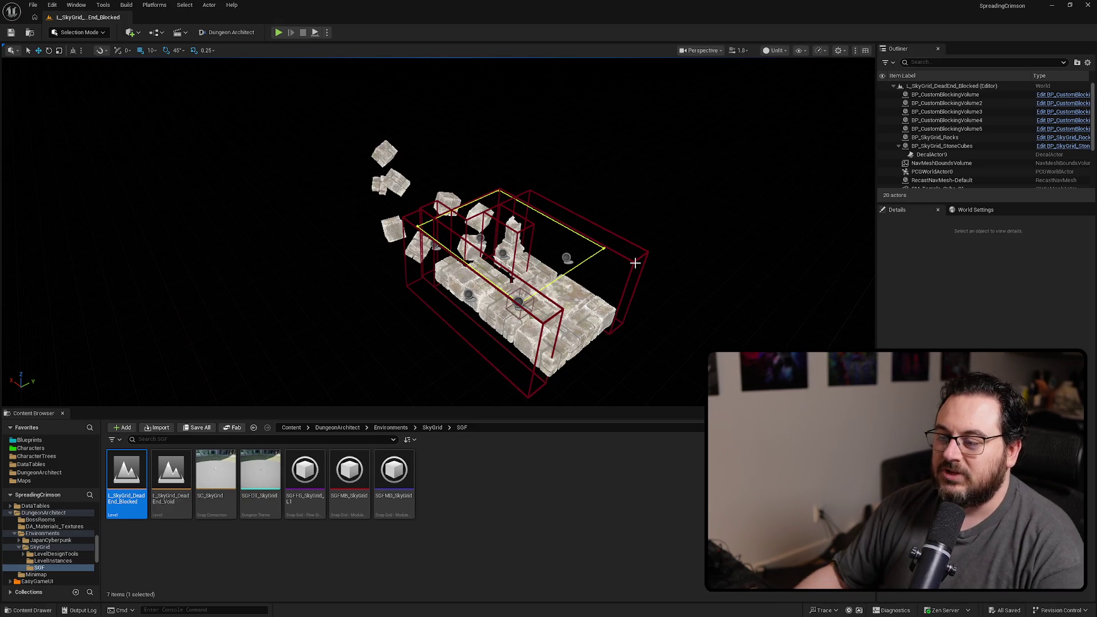
scroll(501, 202, "up", 5)
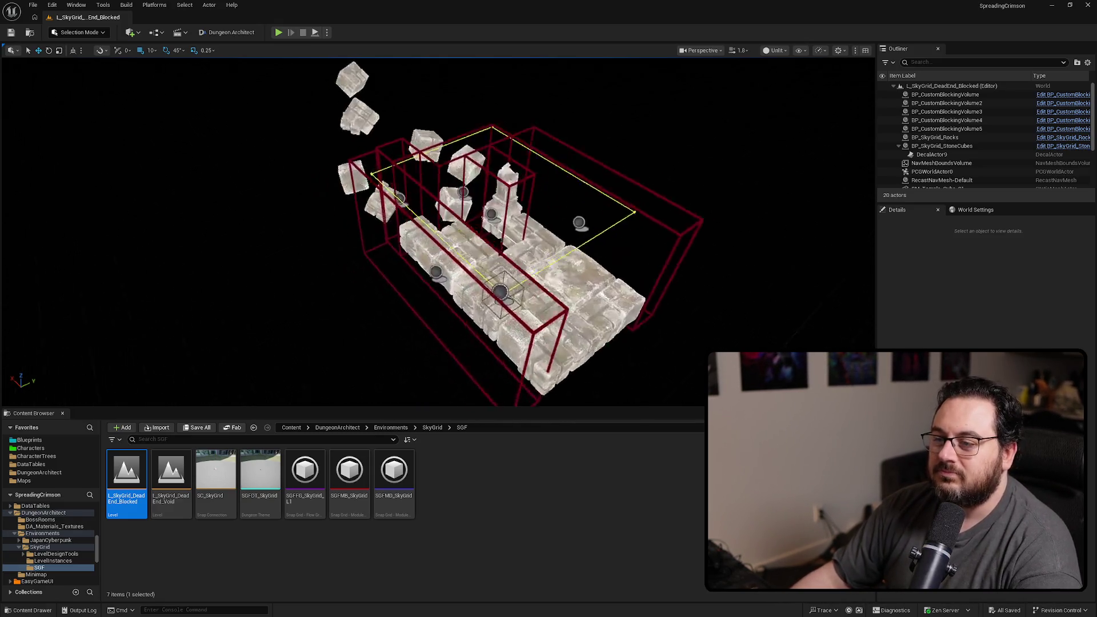
left_click_drag(501, 203, 457, 214)
- Select BP_SkyGrid_StoneCubes and drag one of its spline points to the right
left_click(592, 290)
left_click_drag(592, 290, 594, 296)
left_click(394, 251)
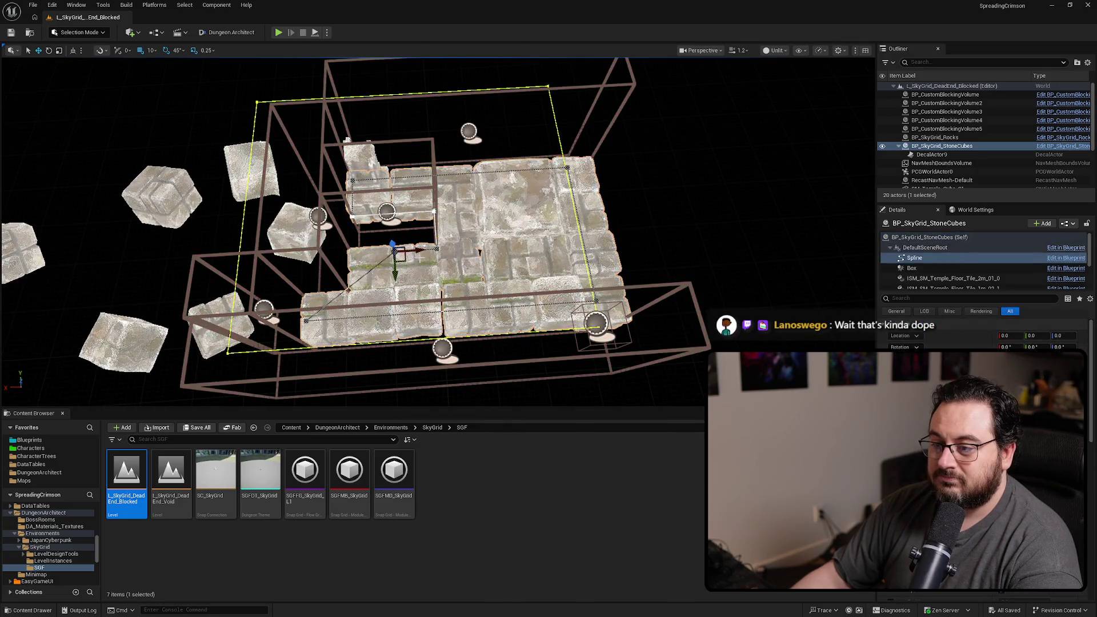
mouse_move(411, 253)
left_mouse_down()
mouse_move(528, 248)
mouse_move(518, 252)
left_mouse_up()
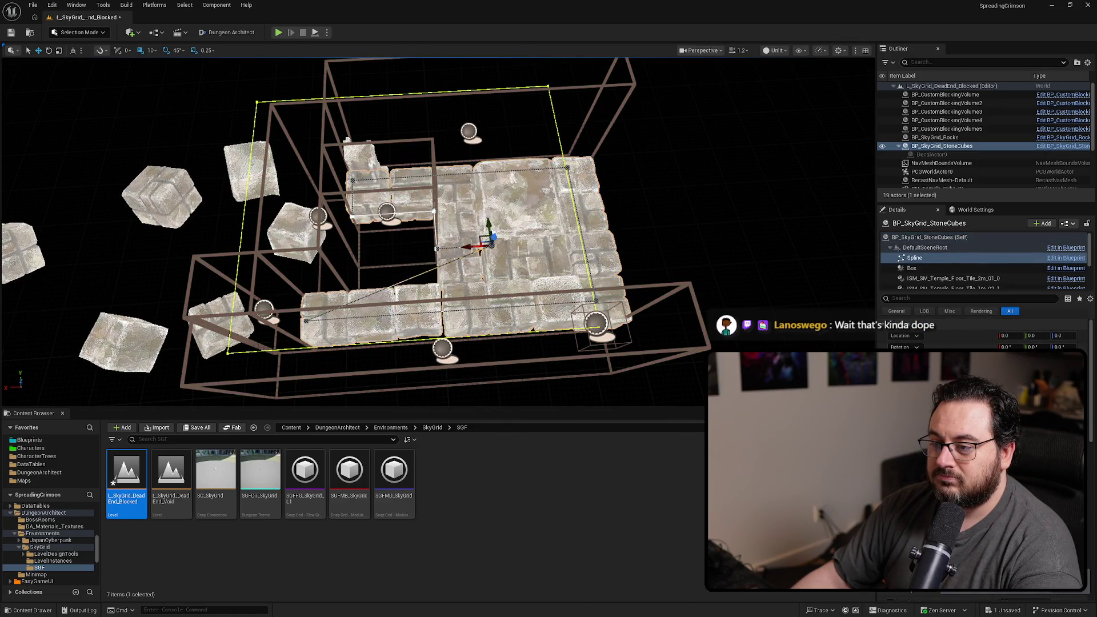
- Drag a BP_SkyGrid_StoneCubes spline point further right so the blocks regenerate along a wider path
left_click(306, 321)
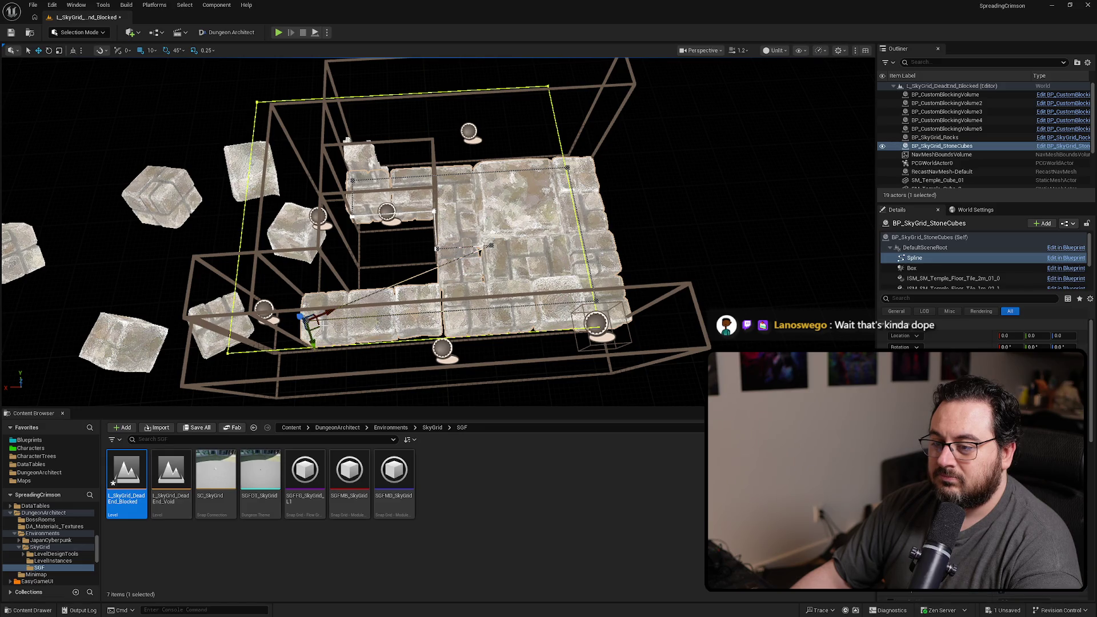
mouse_move(311, 320)
left_mouse_down()
mouse_move(517, 294)
mouse_move(525, 307)
mouse_move(507, 308)
left_mouse_up()
scroll(513, 264, "up", 5)
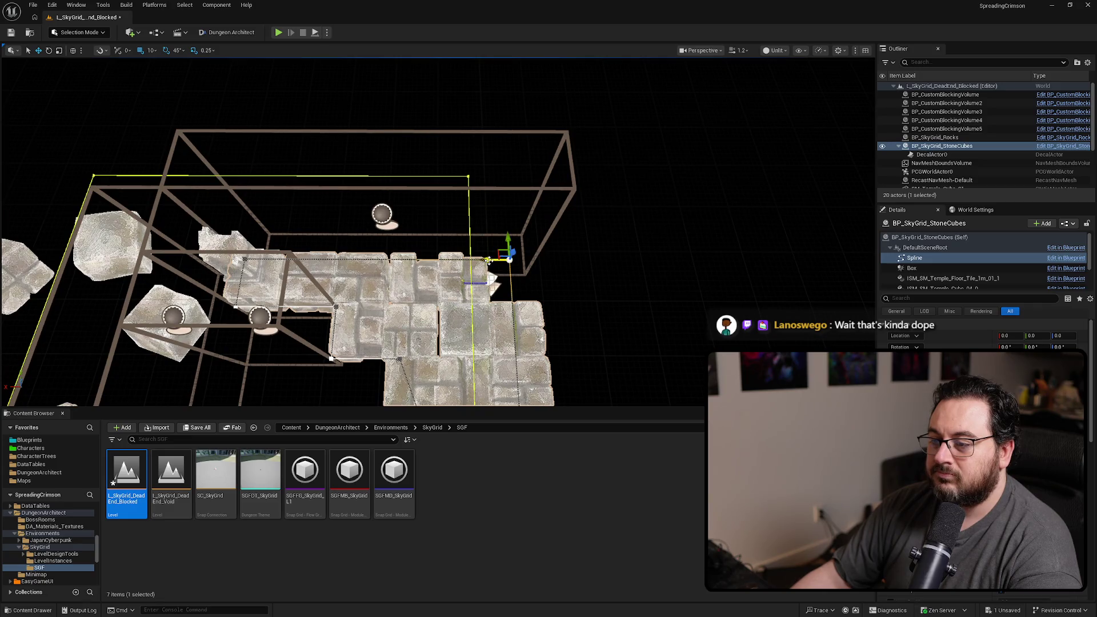
mouse_move(488, 260)
left_mouse_down()
mouse_move(357, 250)
mouse_move(514, 249)
left_mouse_up()
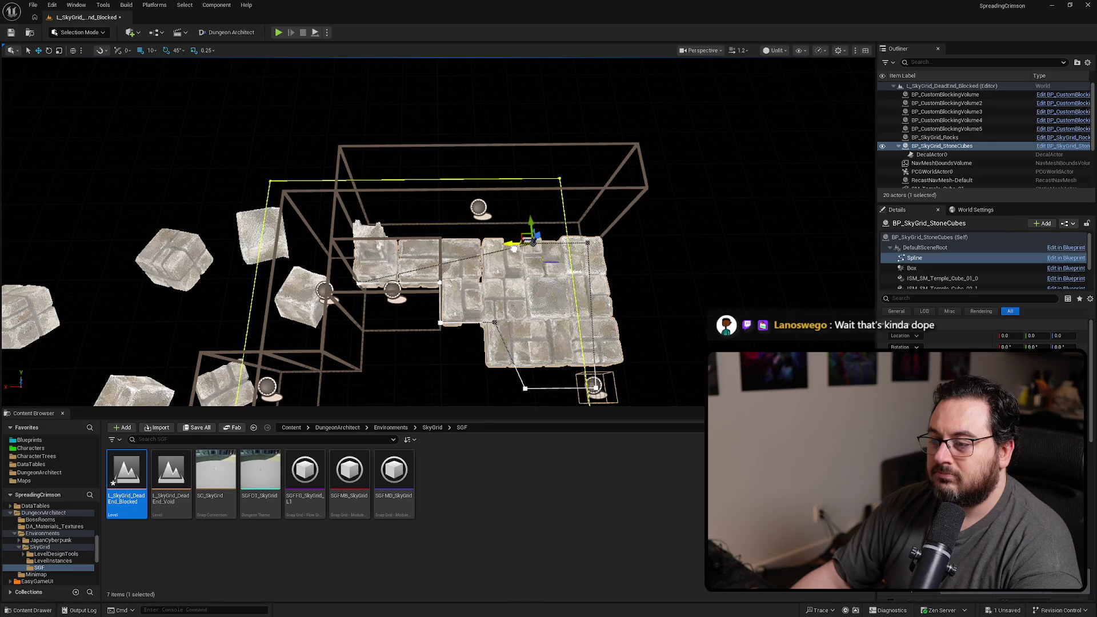
mouse_move(358, 284)
left_mouse_down()
mouse_move(507, 278)
mouse_move(415, 257)
mouse_move(507, 275)
mouse_move(440, 245)
mouse_move(361, 253)
left_mouse_up()
left_click(403, 183)
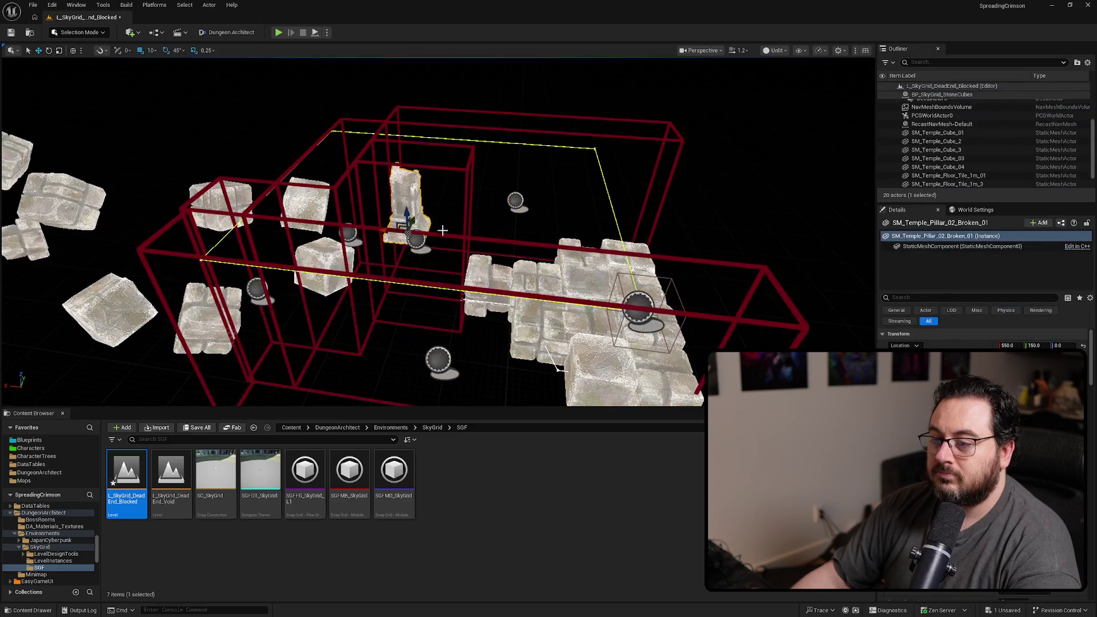
- Frame the broken temple pillar and switch to rotating it
left_click_drag(403, 182, 394, 172)
left_click_drag(477, 246, 477, 246)
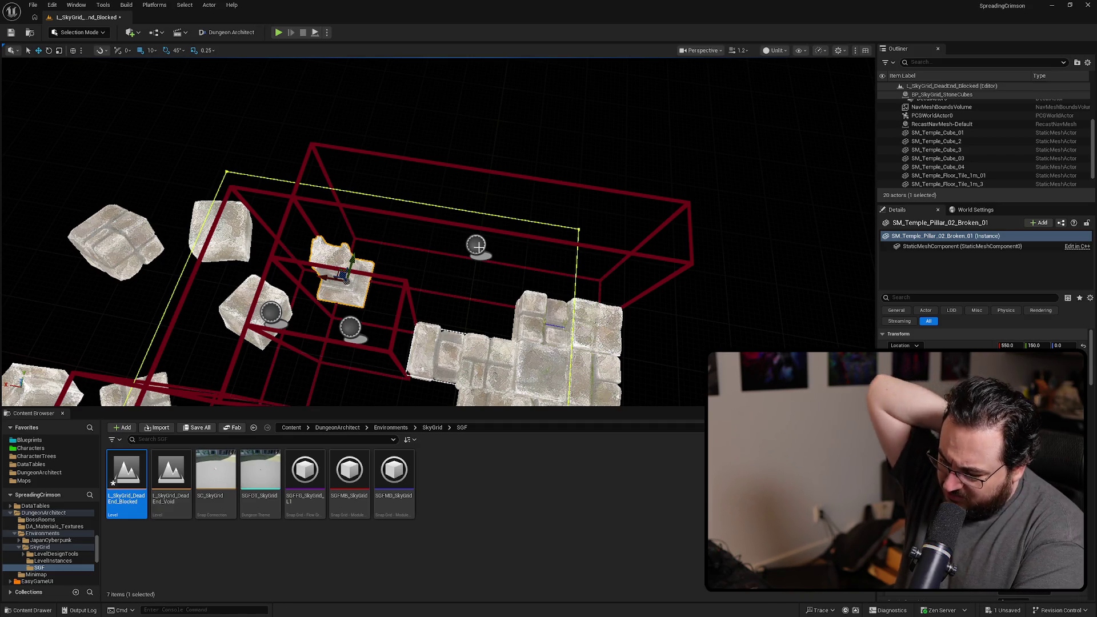
left_click_drag(439, 201, 349, 223)
mouse_move(524, 315)
left_mouse_down()
mouse_move(171, 240)
mouse_move(220, 183)
mouse_move(397, 293)
mouse_move(390, 306)
mouse_move(394, 263)
mouse_move(411, 265)
mouse_move(406, 274)
mouse_move(448, 307)
mouse_move(434, 286)
mouse_move(440, 268)
mouse_move(390, 279)
mouse_move(557, 308)
mouse_move(578, 167)
left_mouse_up()
key("e")
- Select SM_Temple_Cube_3 among the floor tiles and move it along X
left_click(448, 308)
left_click(400, 254)
left_click(165, 171)
mouse_move(167, 175)
left_mouse_down()
mouse_move(142, 239)
mouse_move(518, 188)
mouse_move(525, 156)
mouse_move(539, 152)
left_mouse_up()
left_click_drag(475, 253, 326, 309)
mouse_move(583, 235)
left_mouse_down()
mouse_move(520, 186)
mouse_move(479, 210)
mouse_move(488, 224)
mouse_move(461, 269)
mouse_move(365, 278)
left_mouse_up()
- Delete one stone-cube spline point and drag another to reshape the blocks
left_click(360, 279)
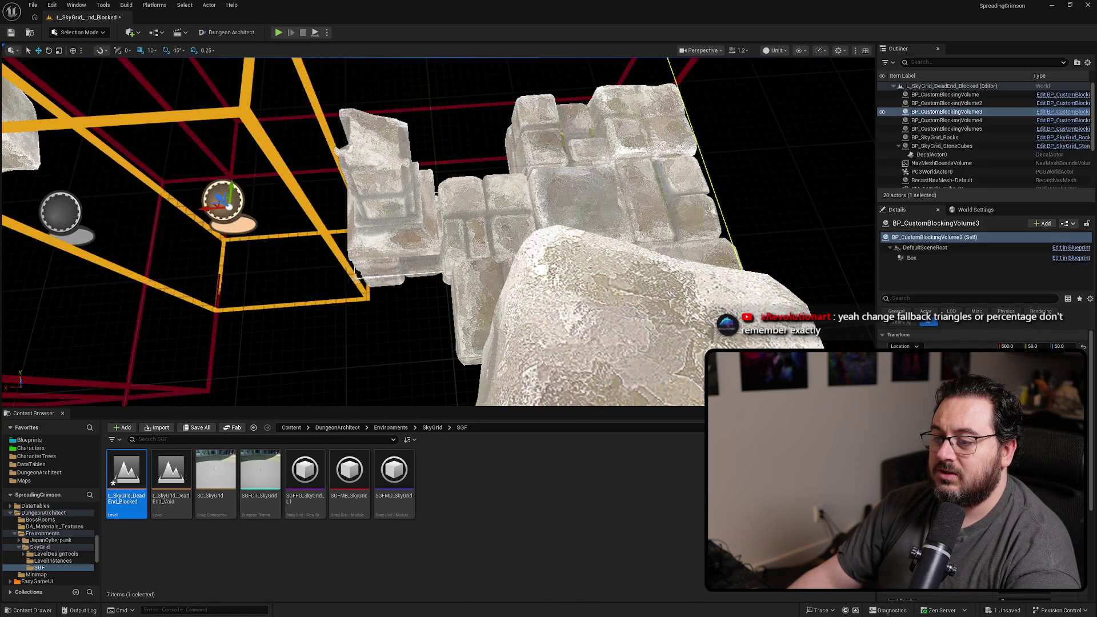
left_click(398, 276)
left_click(354, 278)
left_click_drag(354, 278, 331, 314)
key("Delete")
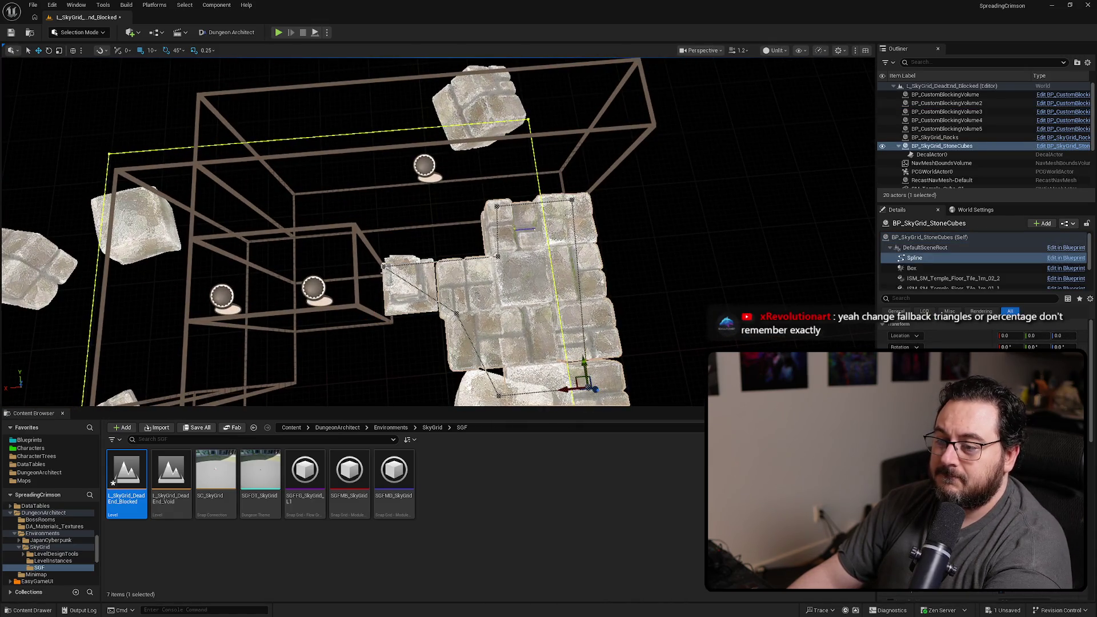
left_click_drag(369, 270, 423, 261)
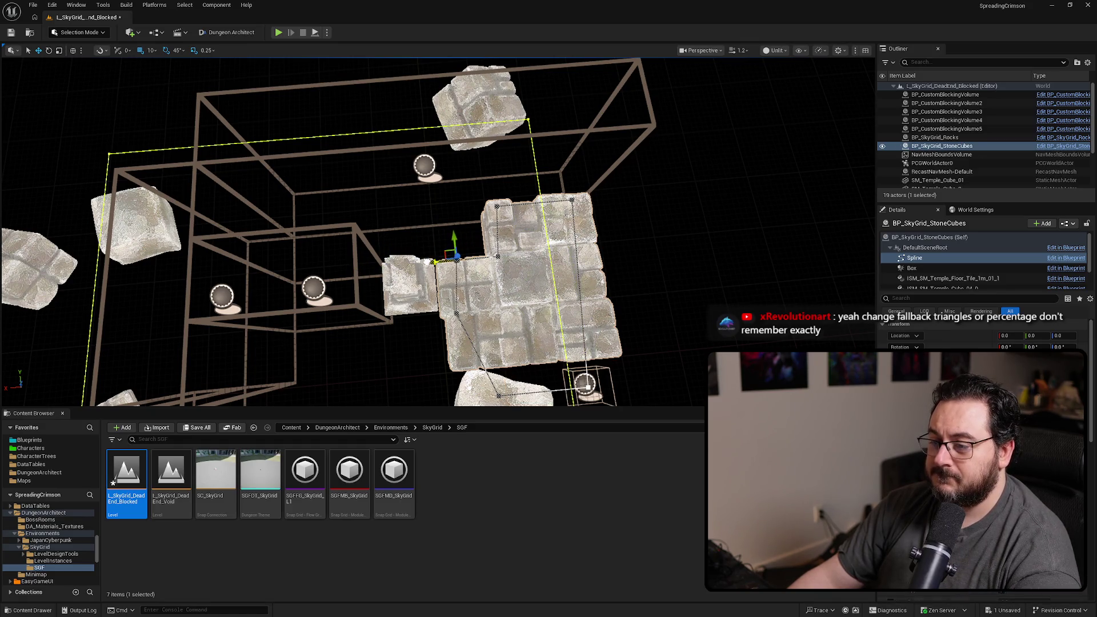
- Reframe the stone cubes, selecting the left spline point, the broken pillar, then another spline point
mouse_move(434, 228)
left_mouse_down()
mouse_move(394, 246)
mouse_move(435, 217)
mouse_move(411, 240)
left_mouse_up()
left_click(372, 227)
mouse_move(372, 227)
left_mouse_down()
mouse_move(355, 268)
mouse_move(368, 357)
mouse_move(480, 240)
mouse_move(411, 256)
left_mouse_up()
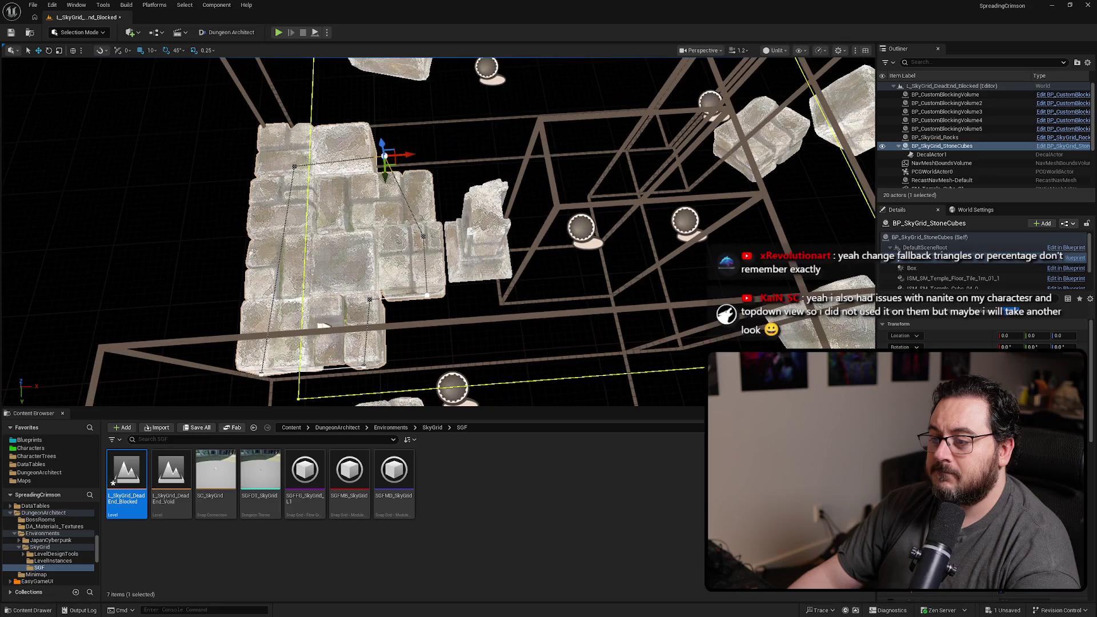
left_click(480, 240)
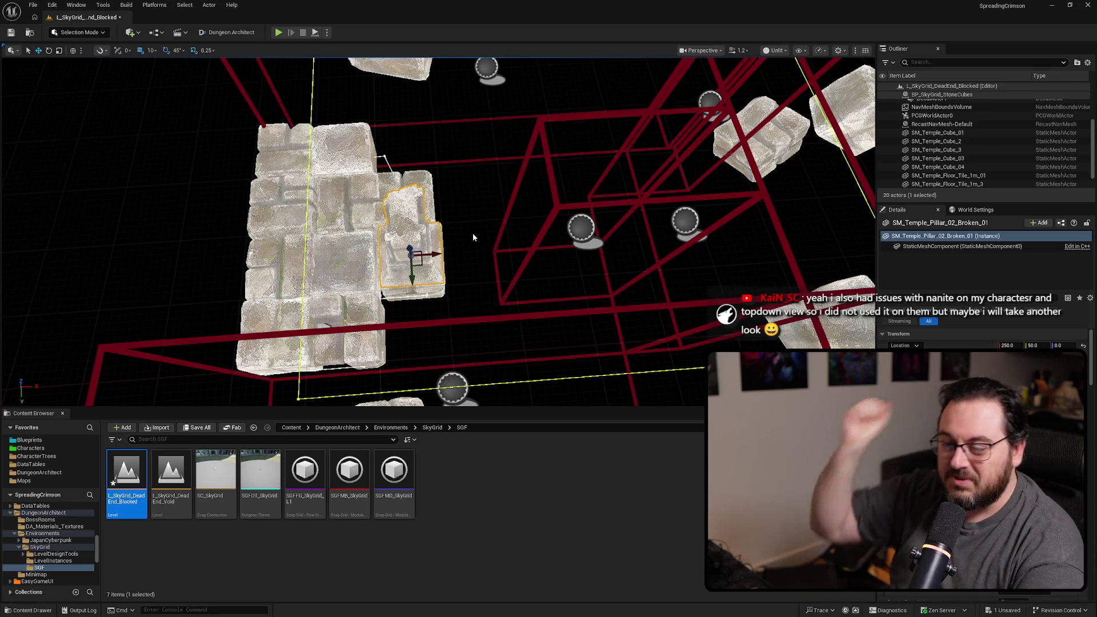
mouse_move(472, 233)
left_mouse_down()
mouse_move(461, 212)
mouse_move(487, 204)
mouse_move(426, 213)
mouse_move(438, 210)
left_mouse_up()
left_click(476, 208)
scroll(438, 211, "down", 5)
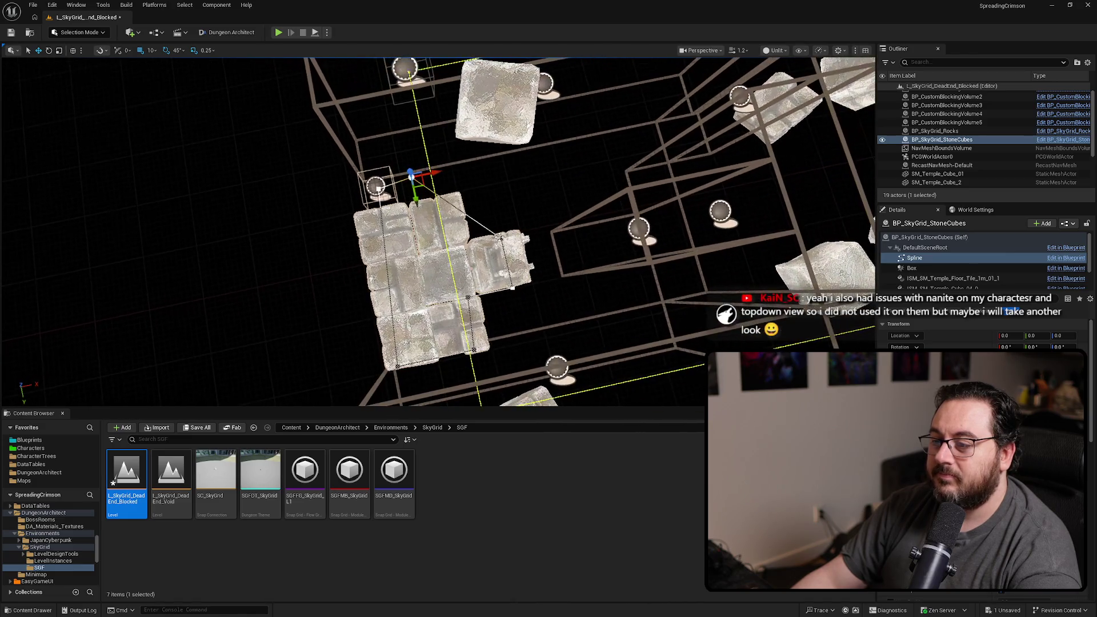
- Nudge, lower, shift and raise several stone-cube spline points to add cubes
left_click_drag(451, 246, 446, 247)
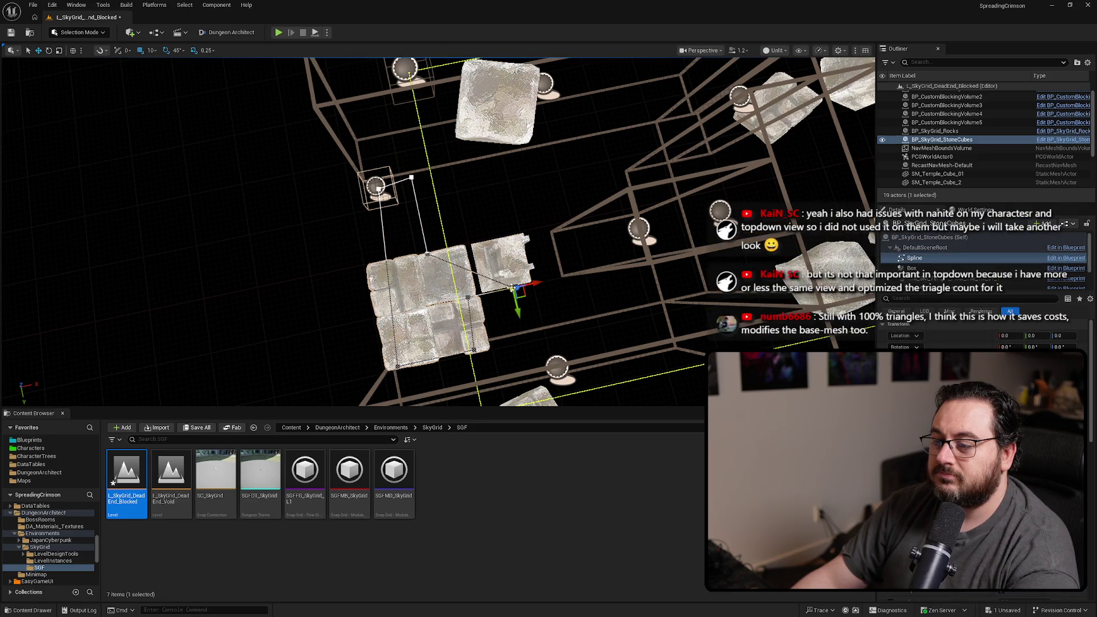
left_click(377, 187)
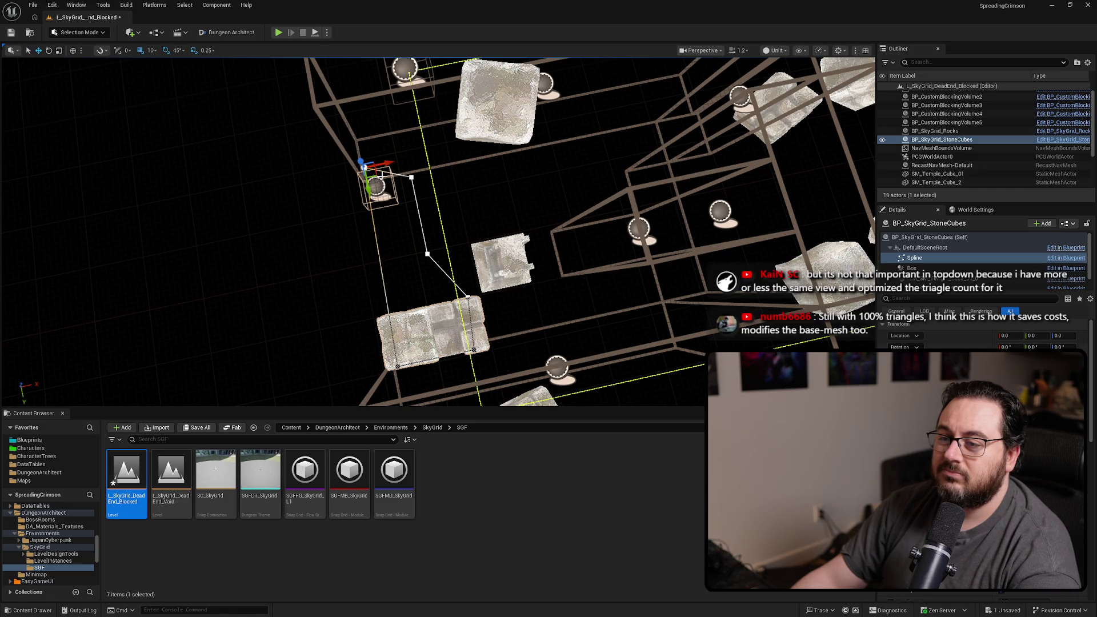
left_click_drag(364, 170, 370, 199)
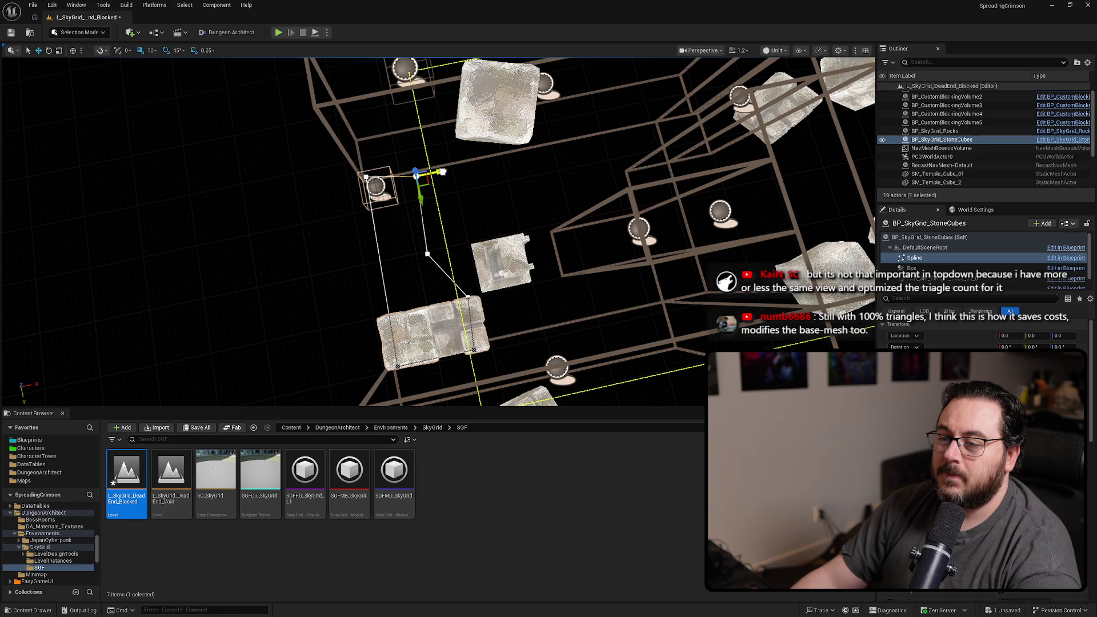
left_click(427, 253)
left_click_drag(451, 248, 469, 244)
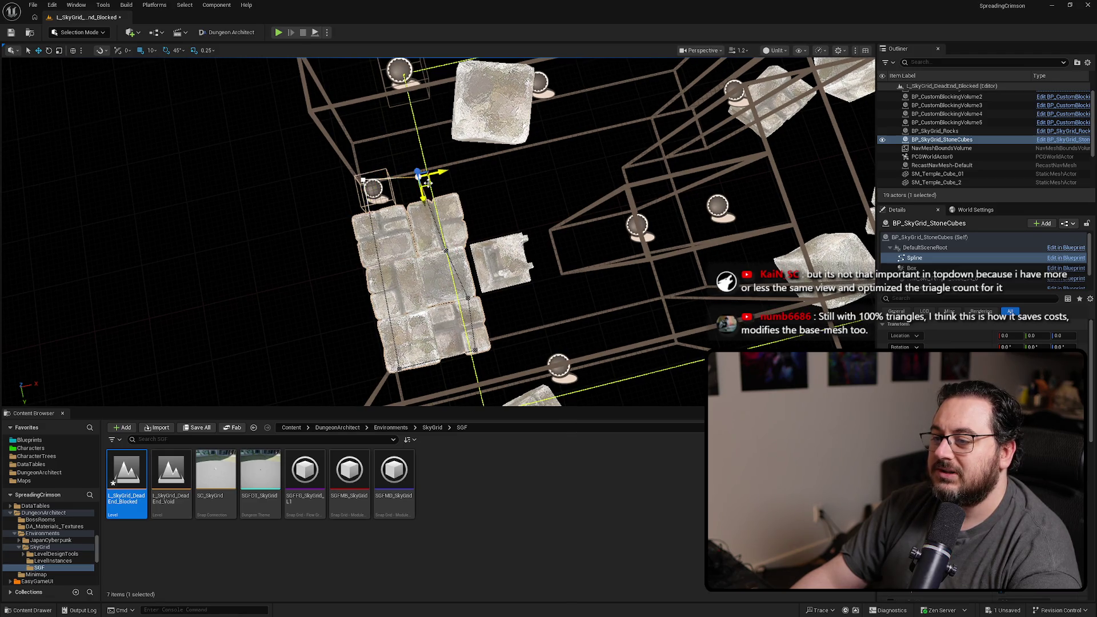
left_click_drag(430, 179, 432, 173)
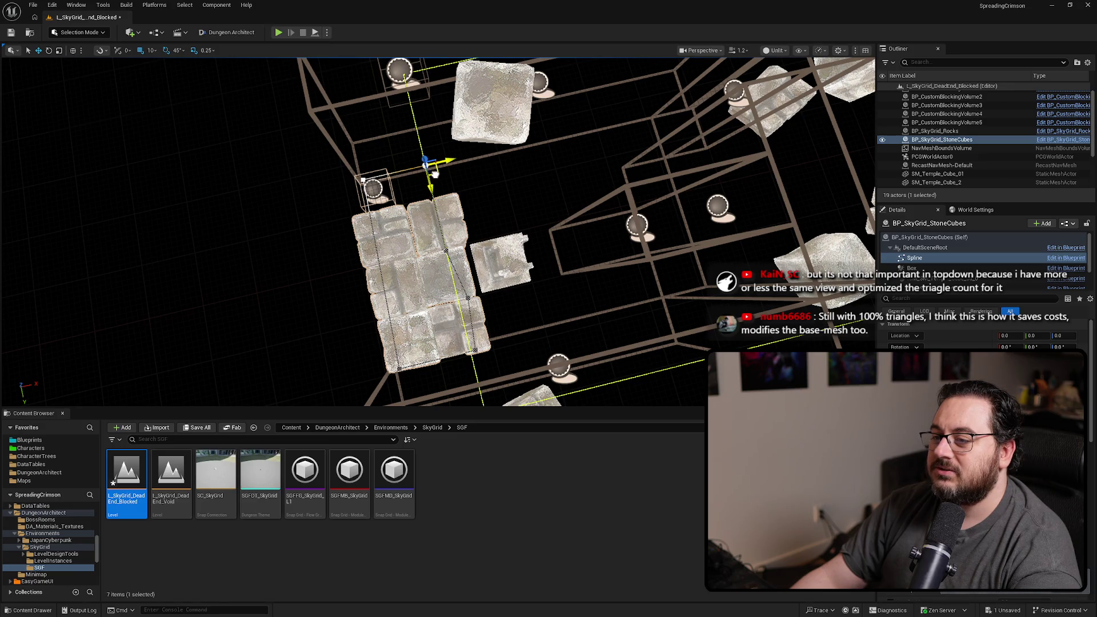
- Rotate the whole BP_SkyGrid_StoneCubes actor about 90 degrees
left_click(435, 214)
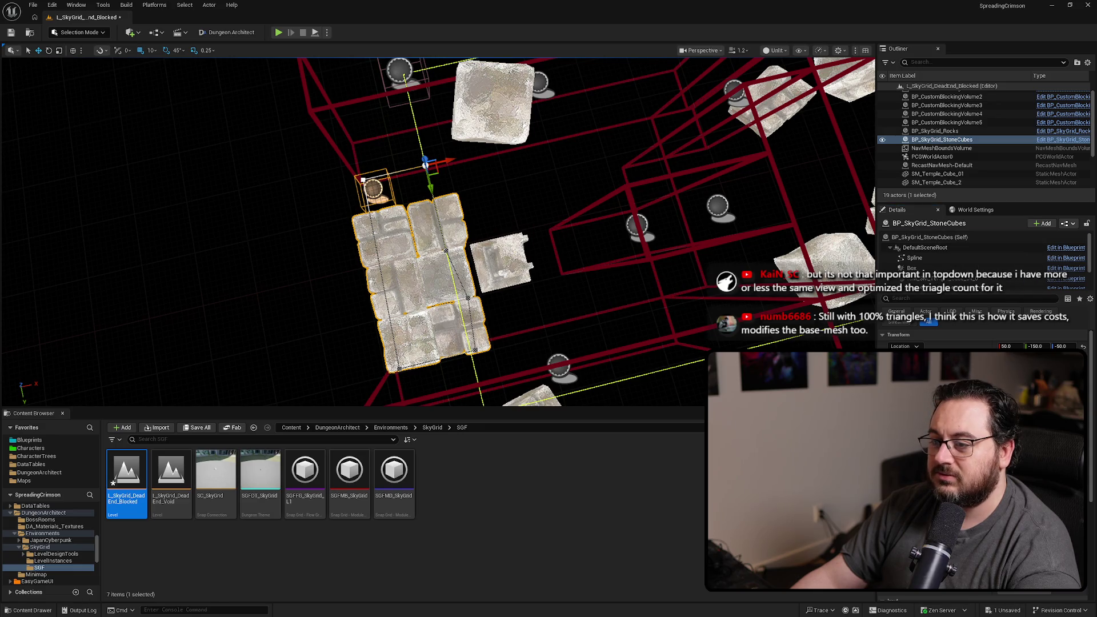
key("e")
mouse_move(394, 225)
left_mouse_down()
mouse_move(401, 212)
mouse_move(389, 193)
mouse_move(407, 255)
mouse_move(413, 359)
left_mouse_up()
key("alt+j")
- In top view, drag the stone-cube spline points upward into a compact cluster
scroll(468, 217, "up", 3)
left_click(387, 196)
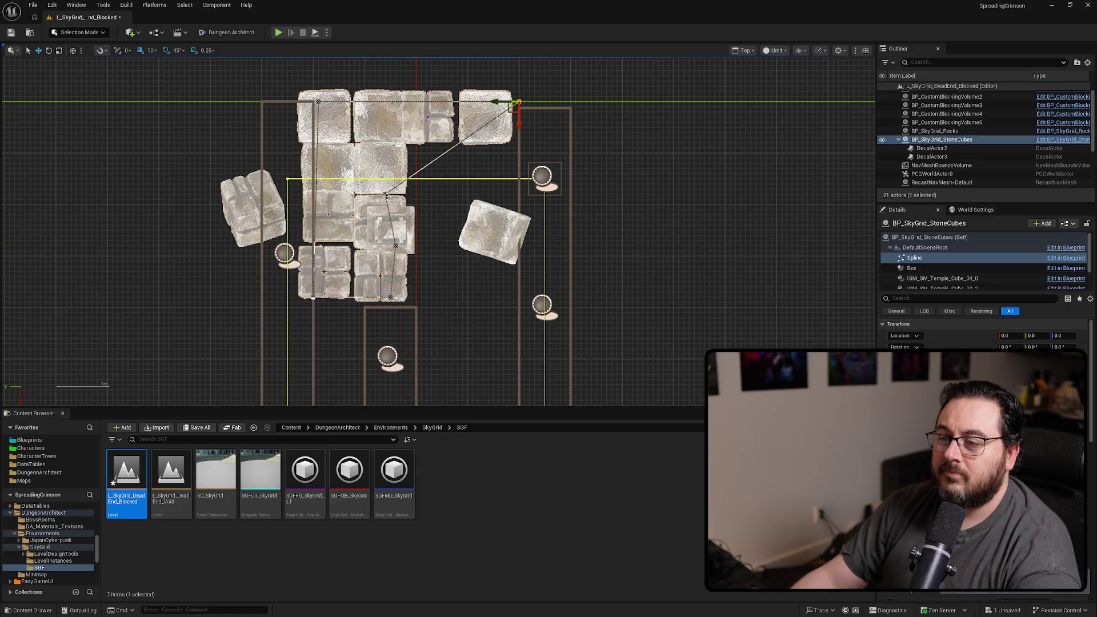
mouse_move(387, 201)
left_mouse_down()
mouse_move(453, 171)
mouse_move(502, 117)
mouse_move(505, 145)
left_mouse_up()
left_click_drag(388, 256, 451, 155)
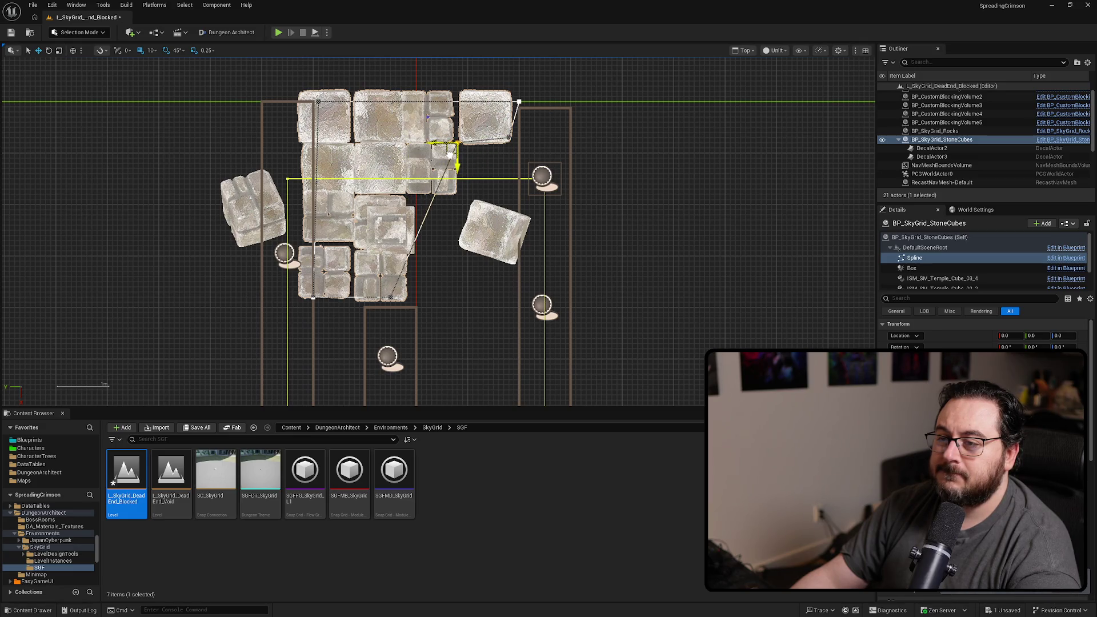
left_click(392, 296)
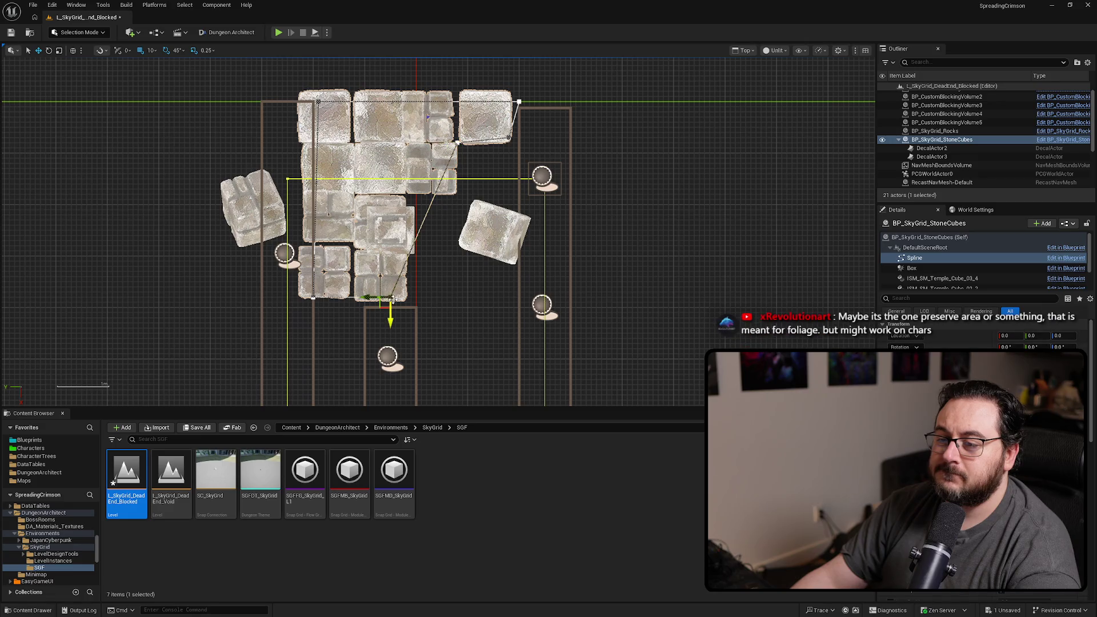
mouse_move(391, 318)
left_mouse_down()
mouse_move(390, 217)
mouse_move(394, 197)
mouse_move(409, 197)
left_mouse_up()
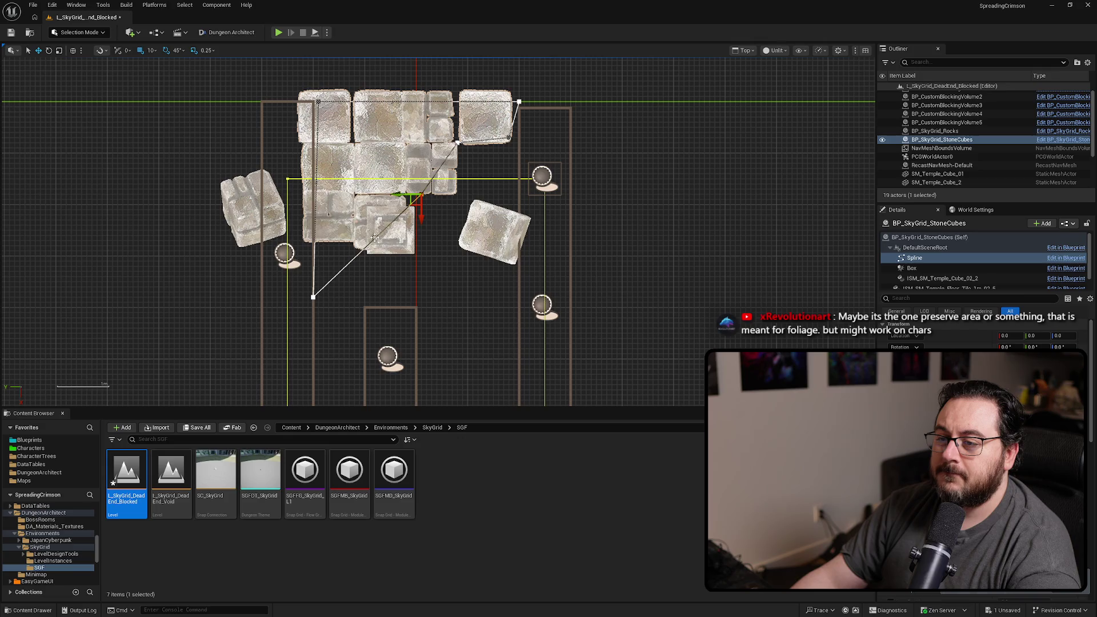
left_click_drag(306, 309, 299, 187)
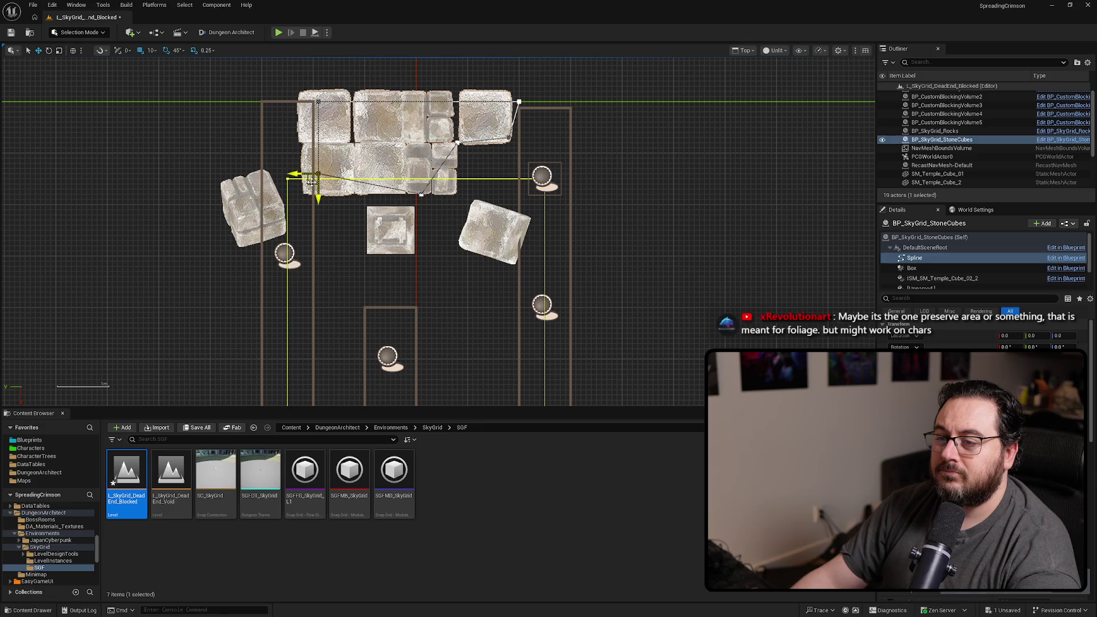
left_click_drag(316, 195, 315, 174)
left_click_drag(443, 170, 439, 184)
- Back in perspective, move the broken pillar down and to the left
key("alt+g")
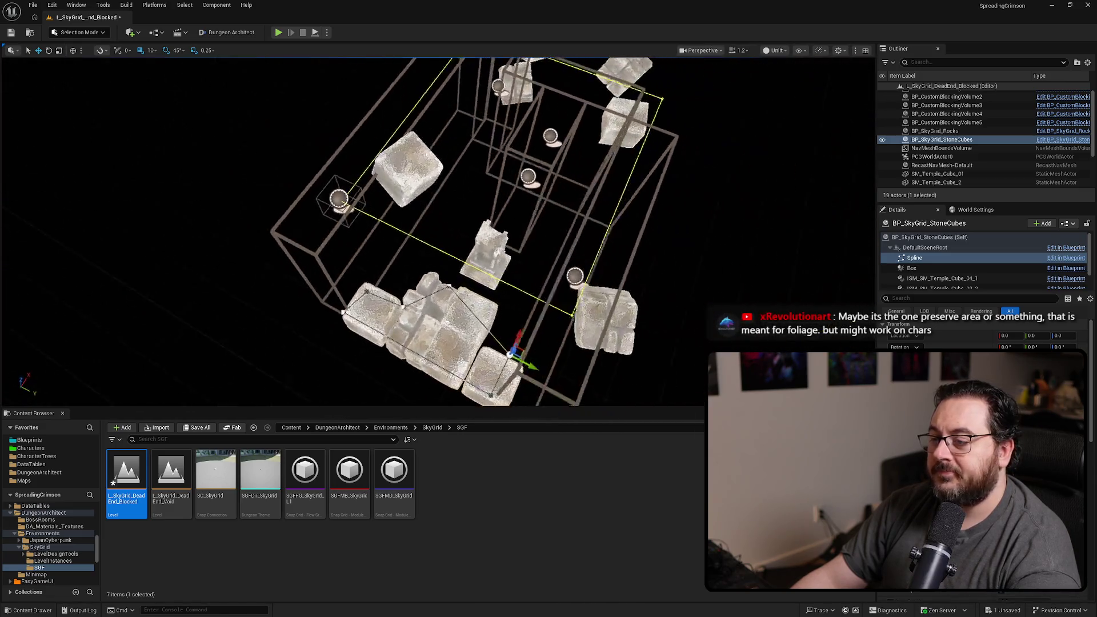
left_click_drag(430, 308, 430, 308)
left_click(486, 260)
mouse_move(492, 261)
left_mouse_down()
mouse_move(425, 317)
mouse_move(446, 345)
mouse_move(349, 373)
mouse_move(361, 370)
left_mouse_up()
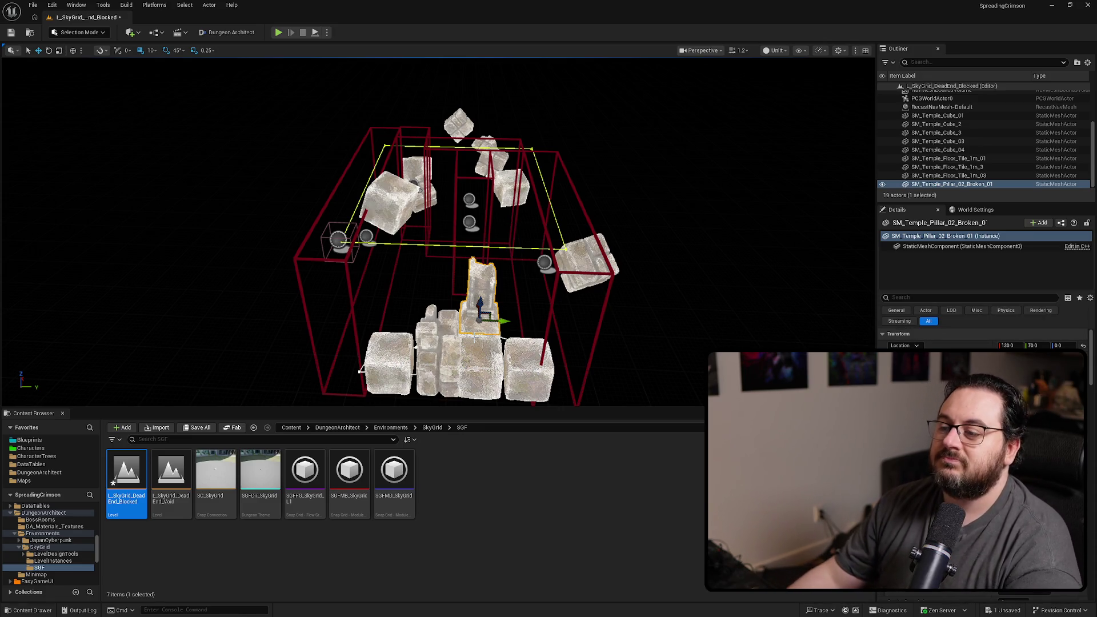
mouse_move(504, 284)
left_mouse_down()
mouse_move(387, 322)
mouse_move(274, 268)
mouse_move(237, 215)
mouse_move(316, 316)
mouse_move(346, 140)
mouse_move(436, 264)
mouse_move(451, 157)
mouse_move(474, 118)
mouse_move(470, 209)
left_mouse_up()
- Delete six loose temple cubes, including SM_Temple_Cube_3
left_click(488, 298)
left_click(503, 212)
left_click(442, 283, "ctrl")
left_click(395, 264, "ctrl")
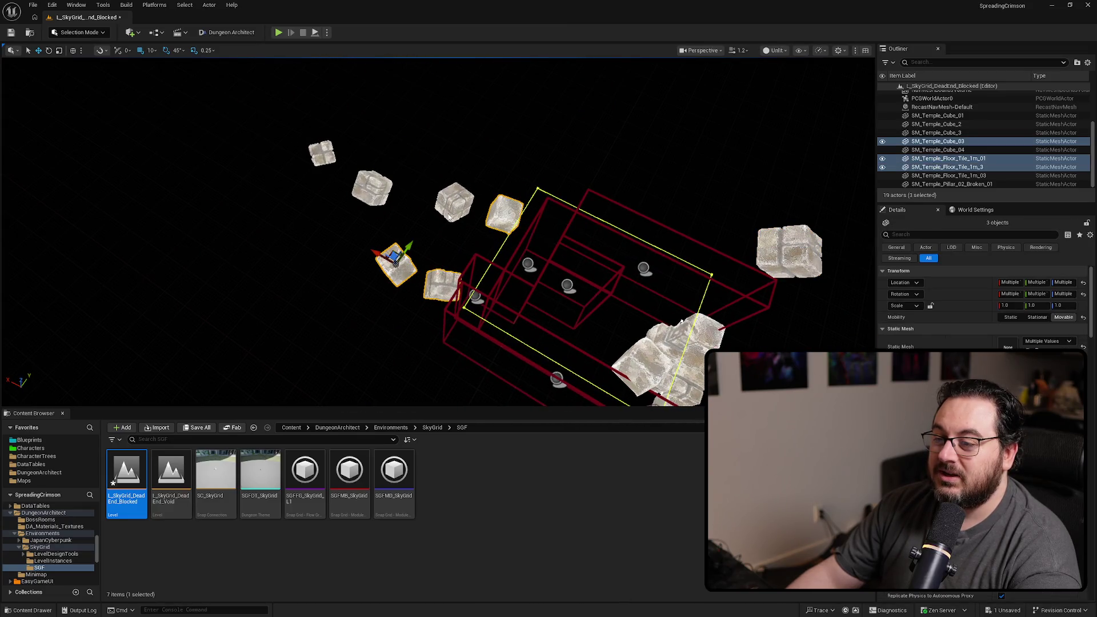
left_click(454, 201, "ctrl")
left_click(358, 190, "ctrl")
left_click(322, 153, "ctrl")
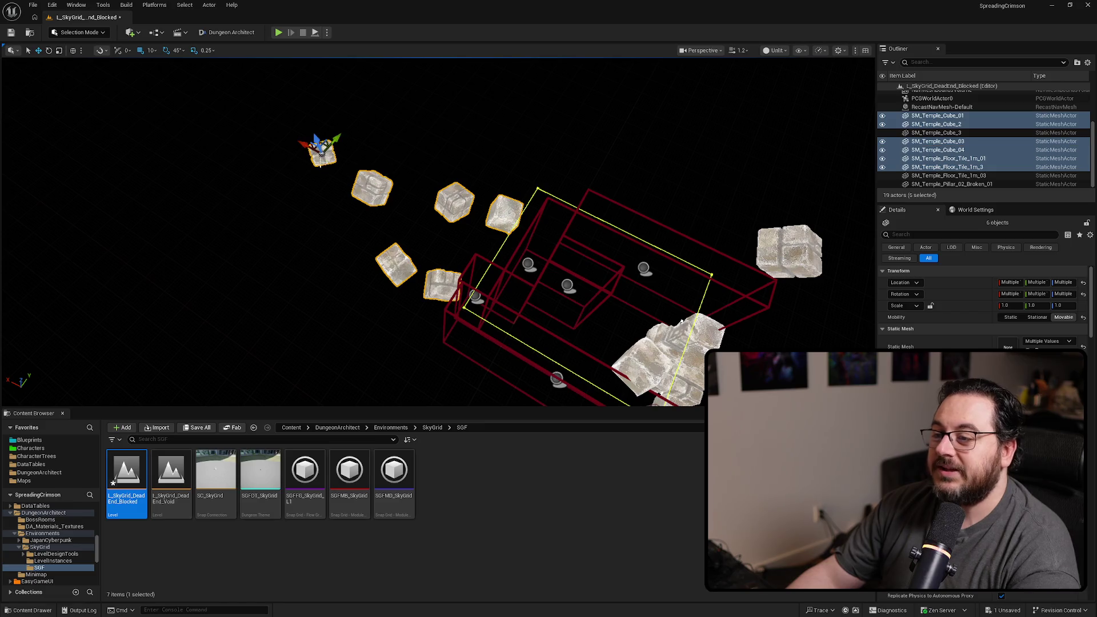
key("Delete")
- Delete the BP_SkyGrid_Rocks actor and select the bottom blocking volume
left_click_drag(336, 166, 336, 166)
left_click(238, 151)
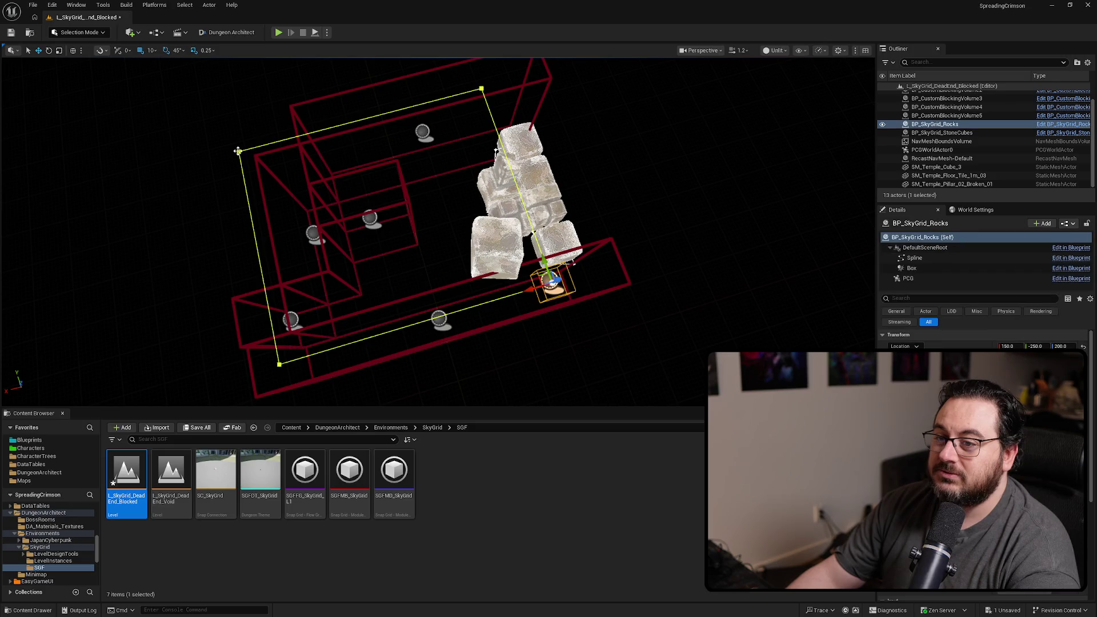
left_click(971, 121)
key("Delete")
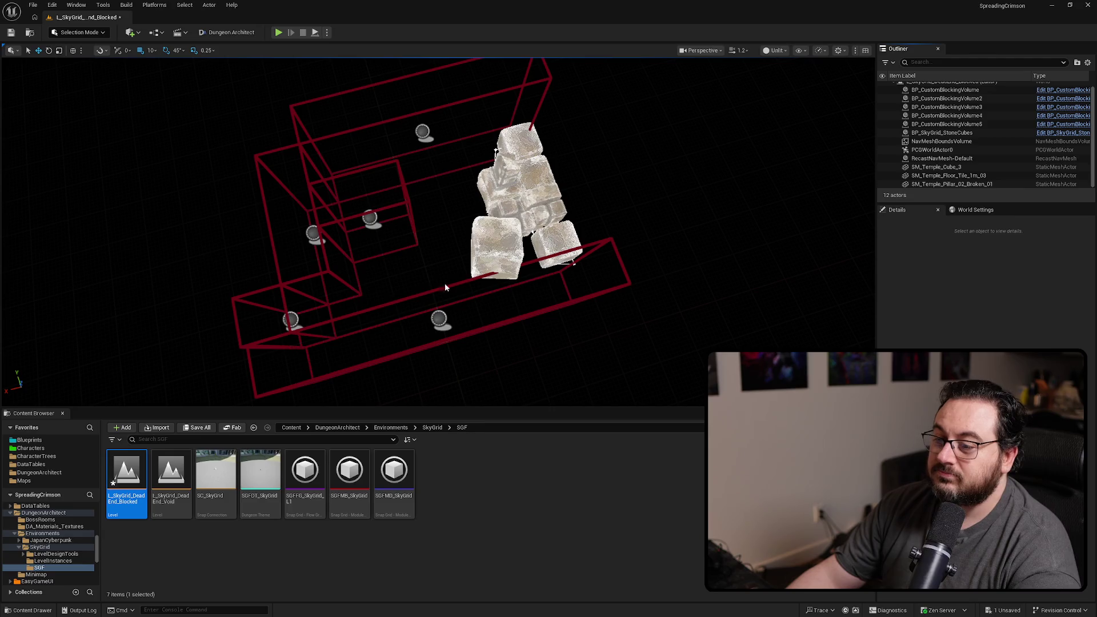
mouse_move(560, 278)
left_mouse_down()
mouse_move(571, 279)
mouse_move(539, 280)
mouse_move(546, 260)
mouse_move(515, 260)
left_mouse_up()
left_click(540, 291)
left_click_drag(303, 276, 425, 273)
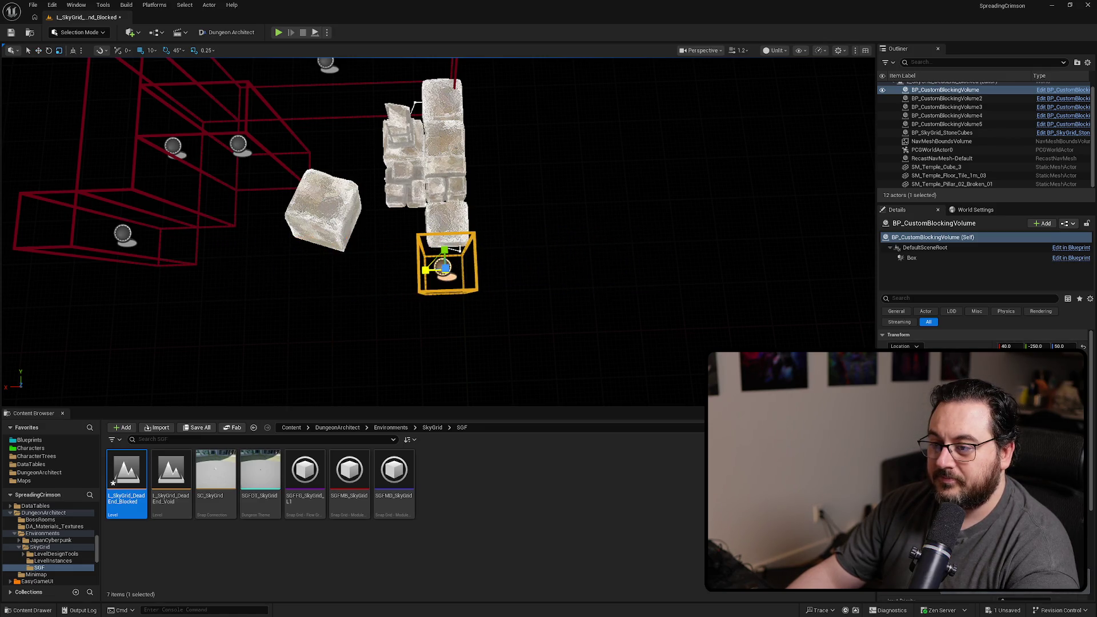
- In top view, shift the stone-cubes actor sideways
left_click_drag(514, 274, 454, 260)
key("alt+j")
scroll(597, 147, "up", 3)
left_click(515, 233)
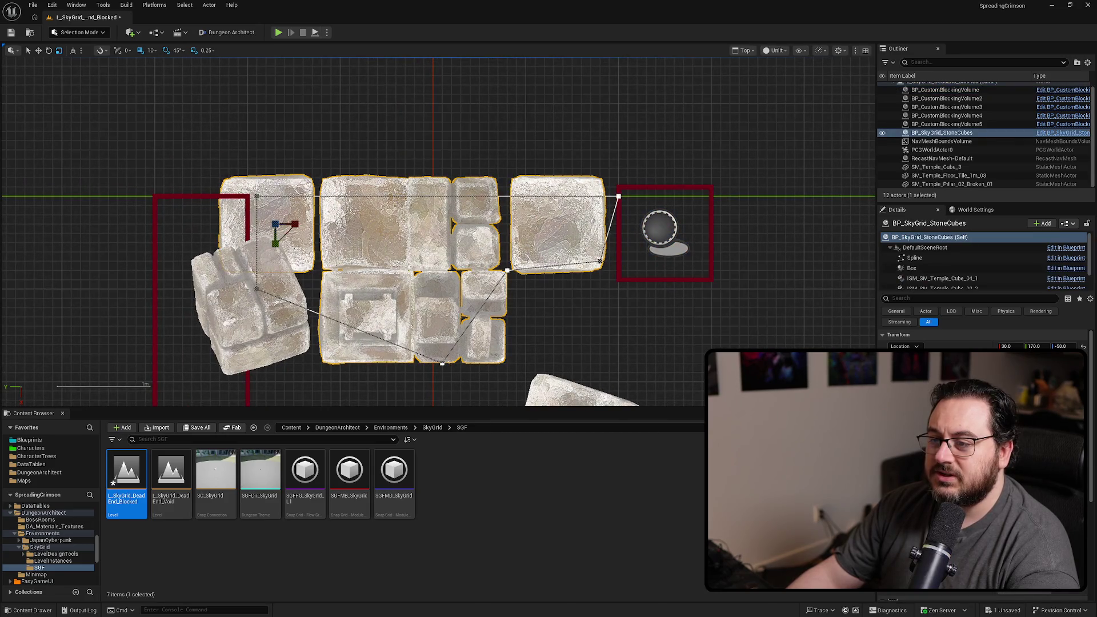
key("ctrl+z")
key("ctrl+y")
key("ctrl+z")
key("ctrl+y")
left_click_drag(257, 227, 280, 225)
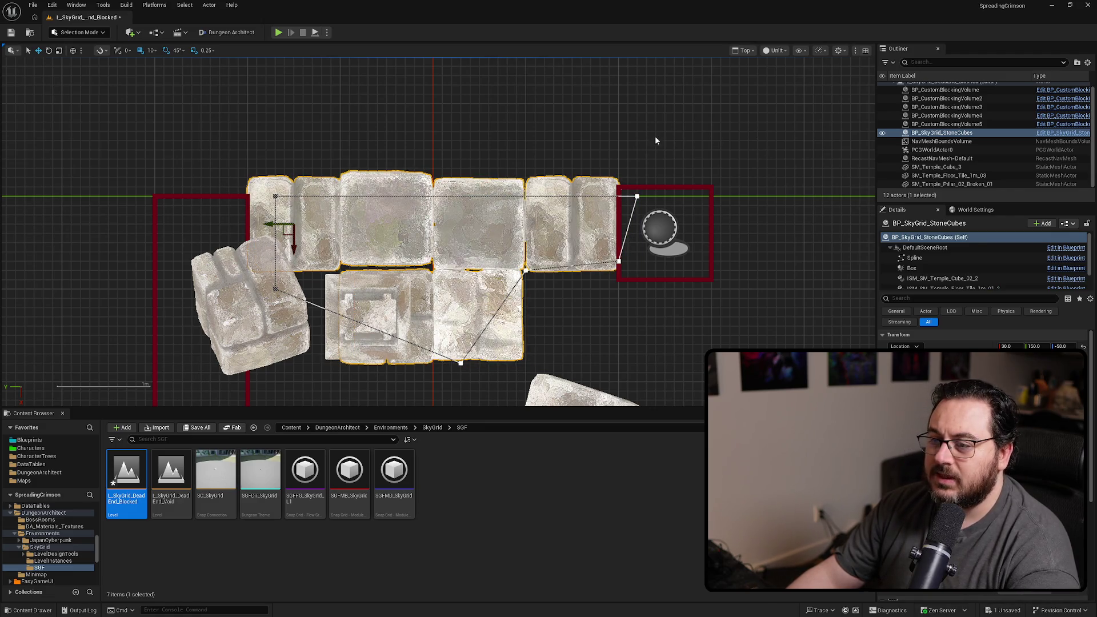
- Return to perspective and select the blocking volumes beside the stone cubes
key("alt+g")
mouse_move(424, 295)
left_mouse_down()
mouse_move(406, 329)
mouse_move(436, 283)
mouse_move(490, 248)
left_mouse_up()
left_click(424, 295)
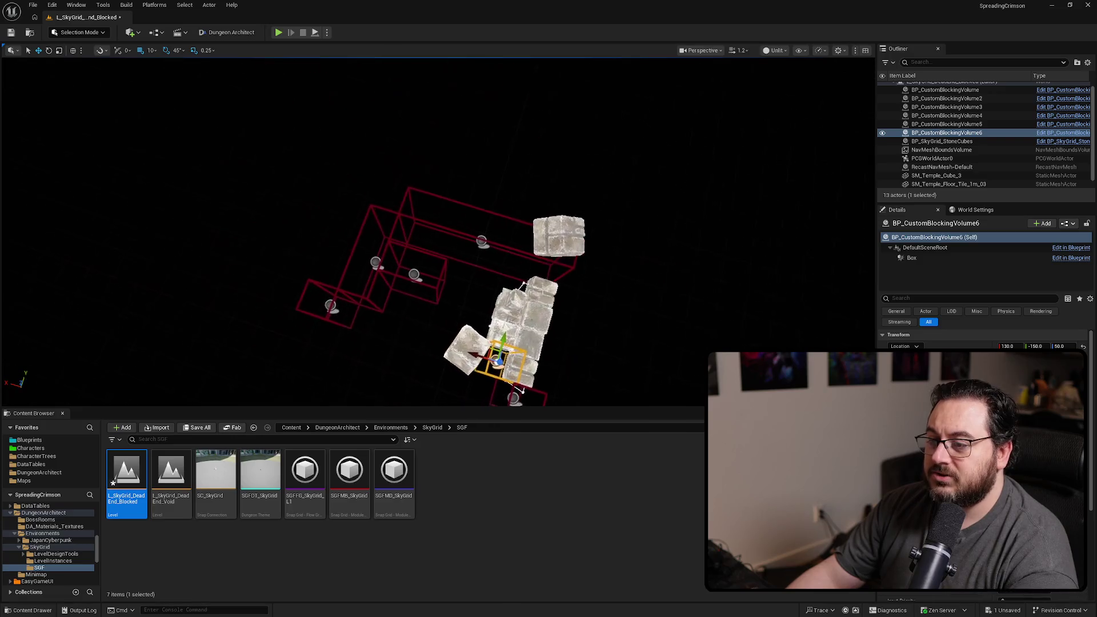
left_click(487, 243)
- Delete four old blocking volumes around the stone cubes
key("Delete")
left_click(419, 275)
key("Delete")
left_click(381, 263)
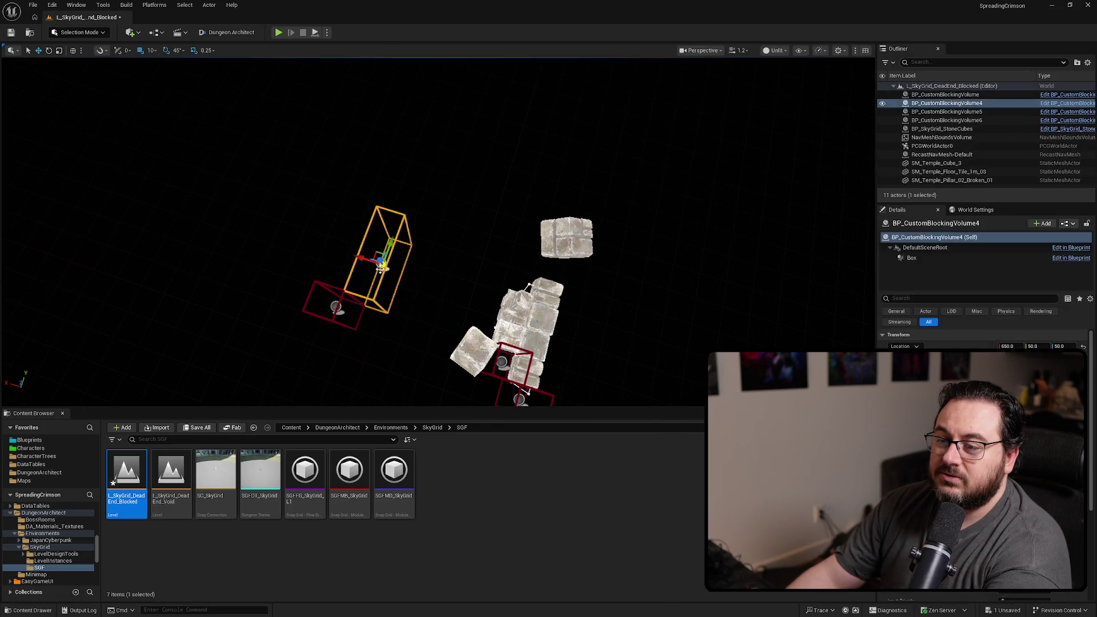
key("Delete")
left_click(327, 308)
key("Delete")
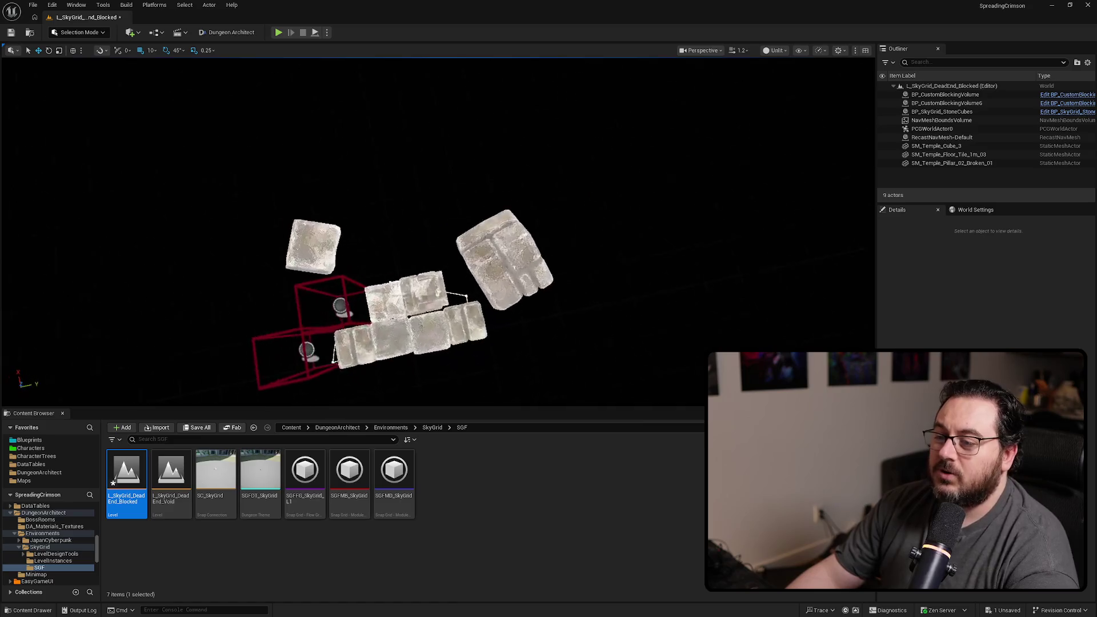
- Select BP_CustomBlockingVolume6 and orbit around the new blocking volumes to check them
left_click(412, 272)
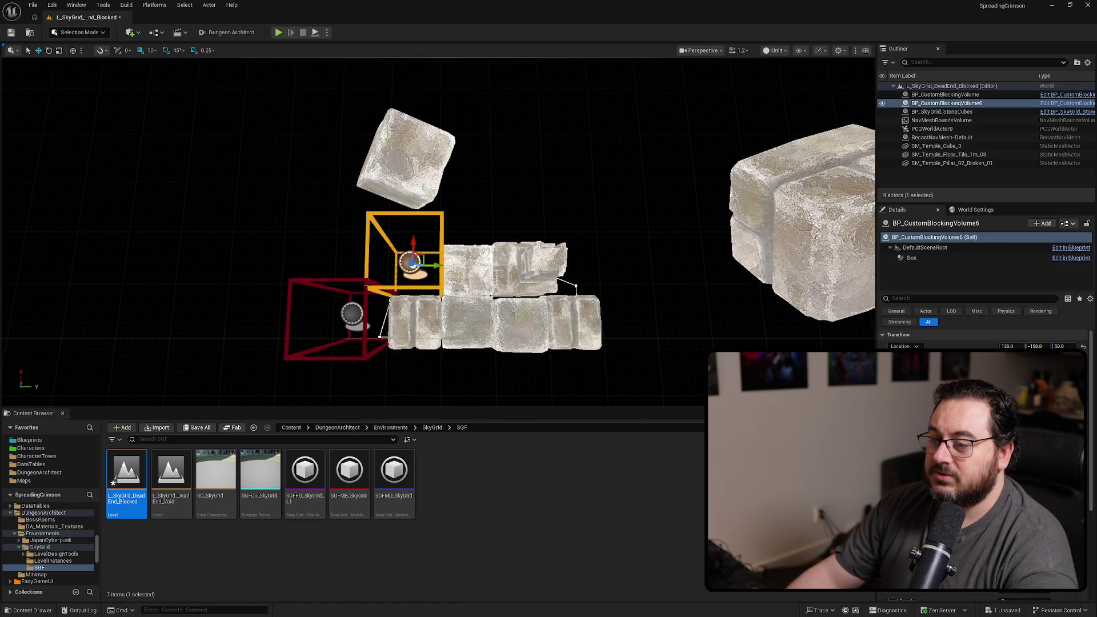
mouse_move(357, 278)
left_mouse_down()
mouse_move(528, 285)
mouse_move(531, 247)
mouse_move(547, 245)
mouse_move(448, 233)
mouse_move(430, 331)
mouse_move(394, 308)
mouse_move(467, 226)
mouse_move(503, 234)
mouse_move(456, 211)
left_mouse_up()
left_click(411, 286)
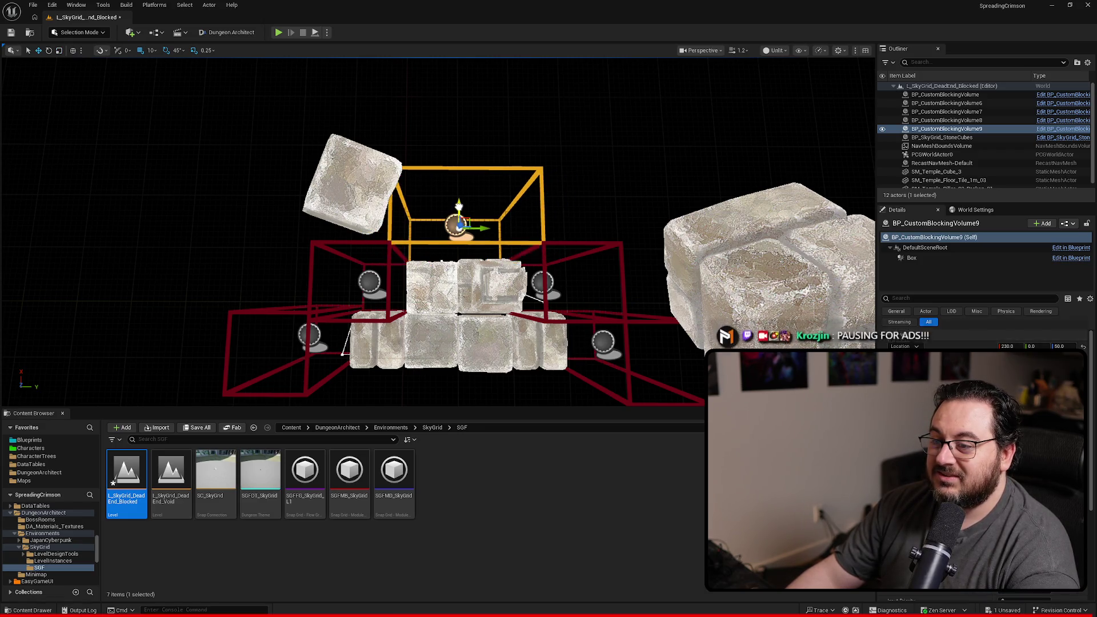
mouse_move(541, 243)
left_mouse_down("alt")
mouse_move(474, 274)
mouse_move(512, 277)
mouse_move(544, 255)
mouse_move(547, 297)
mouse_move(581, 306)
mouse_move(591, 294)
left_mouse_up("alt")
left_click(581, 306)
- Save the level, then select NavMeshBoundsVolume and display the navigation mesh with P
key("ctrl+s")
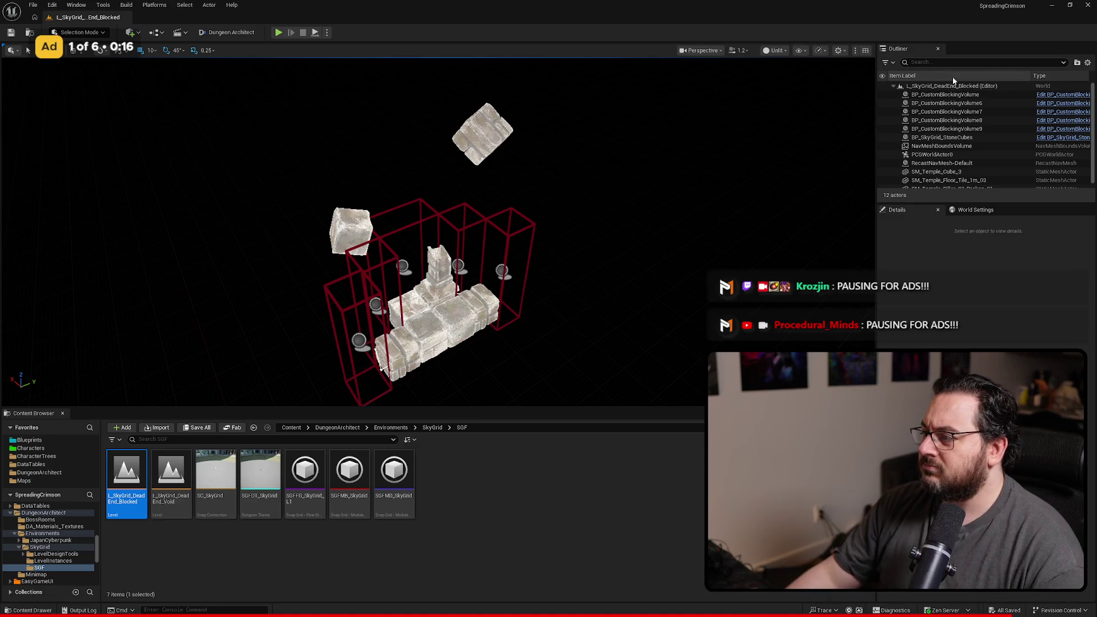
left_click(967, 146)
left_click_drag(564, 258, 457, 264)
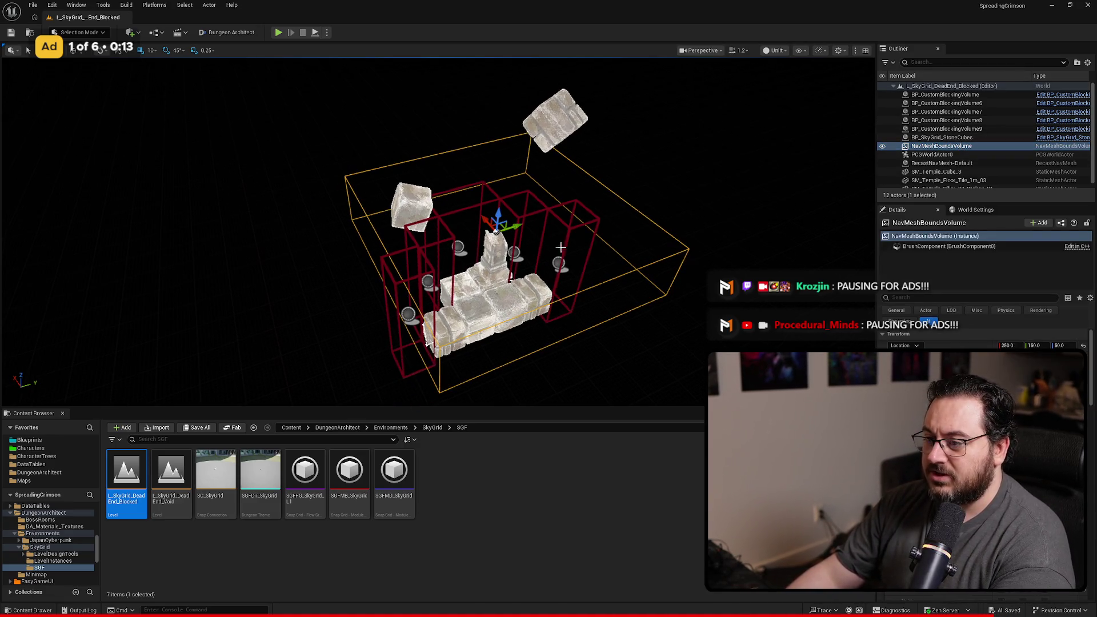
key("p")
left_click_drag(531, 268, 537, 283)
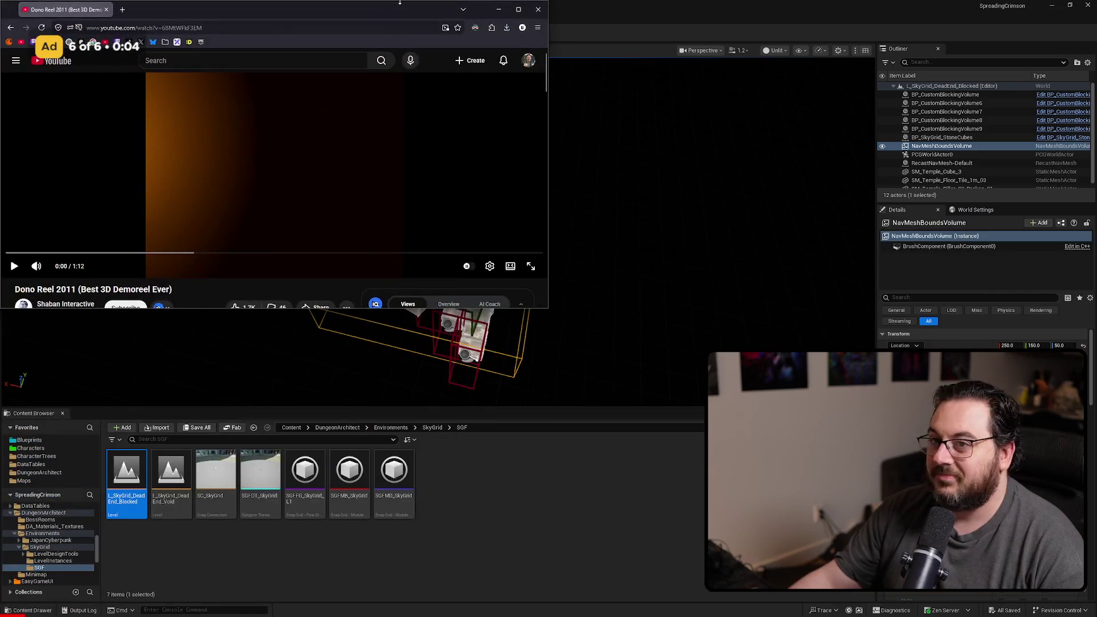
- Dock and widen the YouTube window, play the Dono Reel 2011 reel, then close the browser
double_click(271, 18)
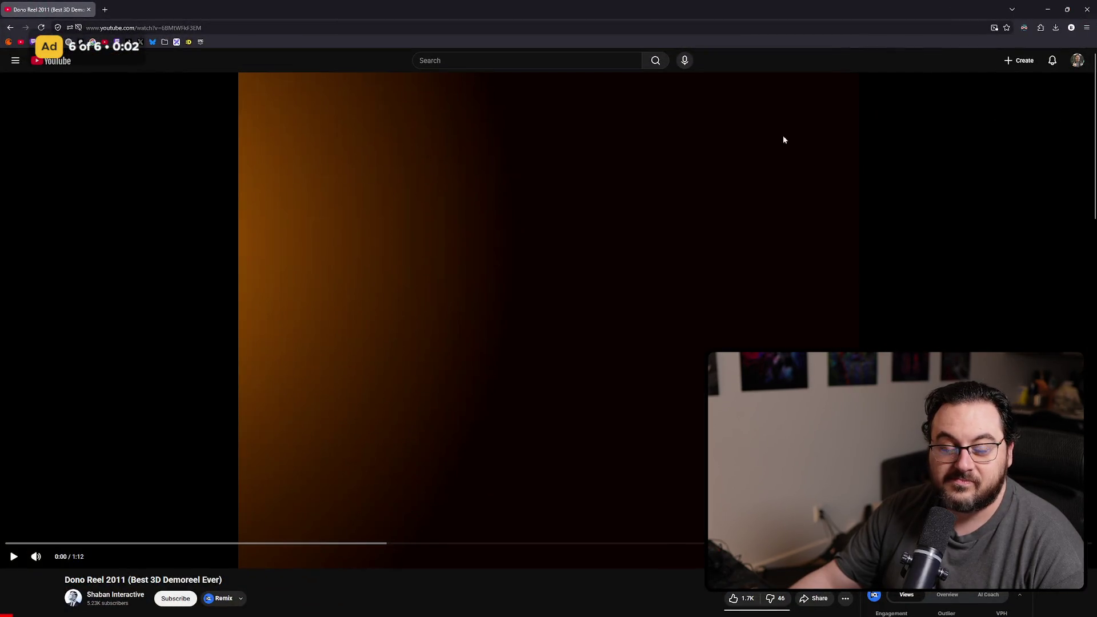
mouse_move(707, 18)
left_mouse_down()
mouse_move(356, 15)
mouse_move(355, 27)
left_mouse_up()
mouse_move(553, 478)
left_mouse_down()
mouse_move(729, 478)
mouse_move(667, 466)
mouse_move(698, 466)
left_mouse_up()
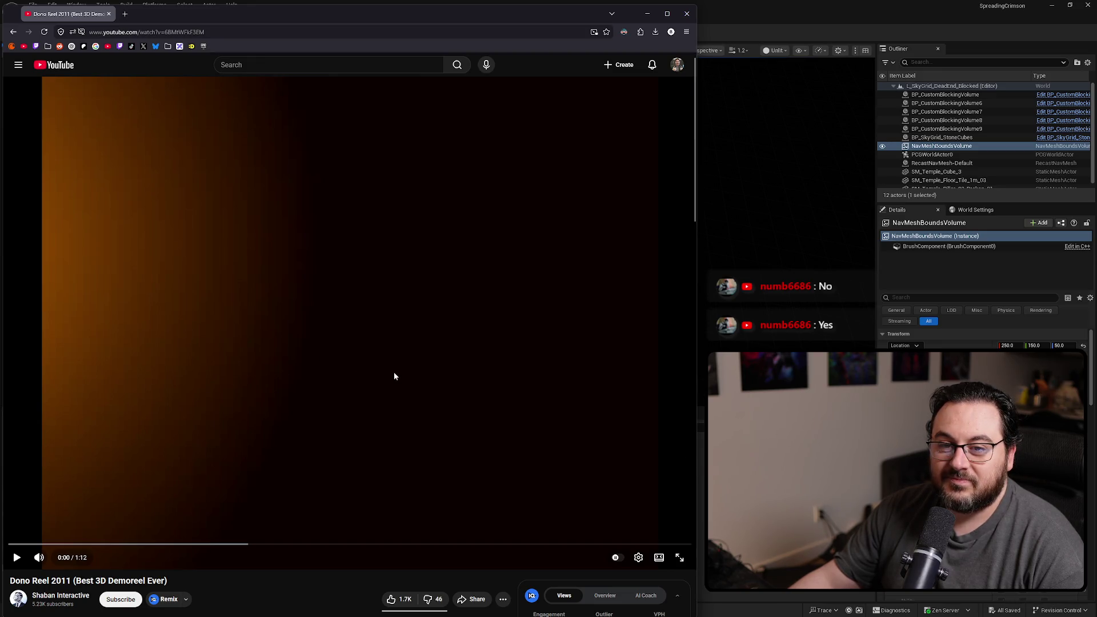
left_click(379, 320)
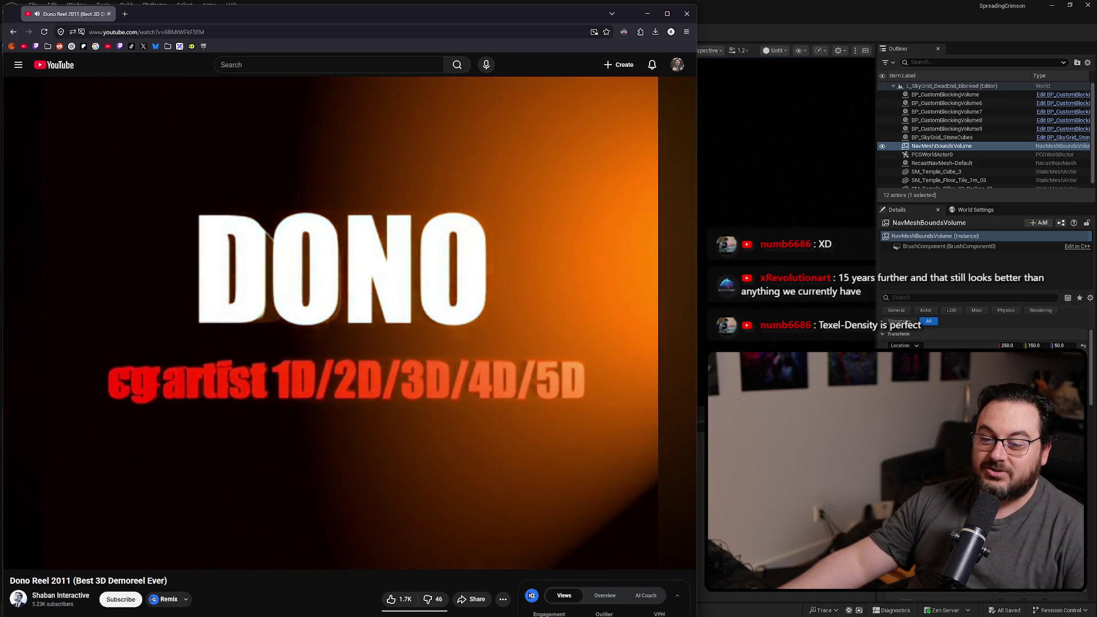
left_click(647, 13)
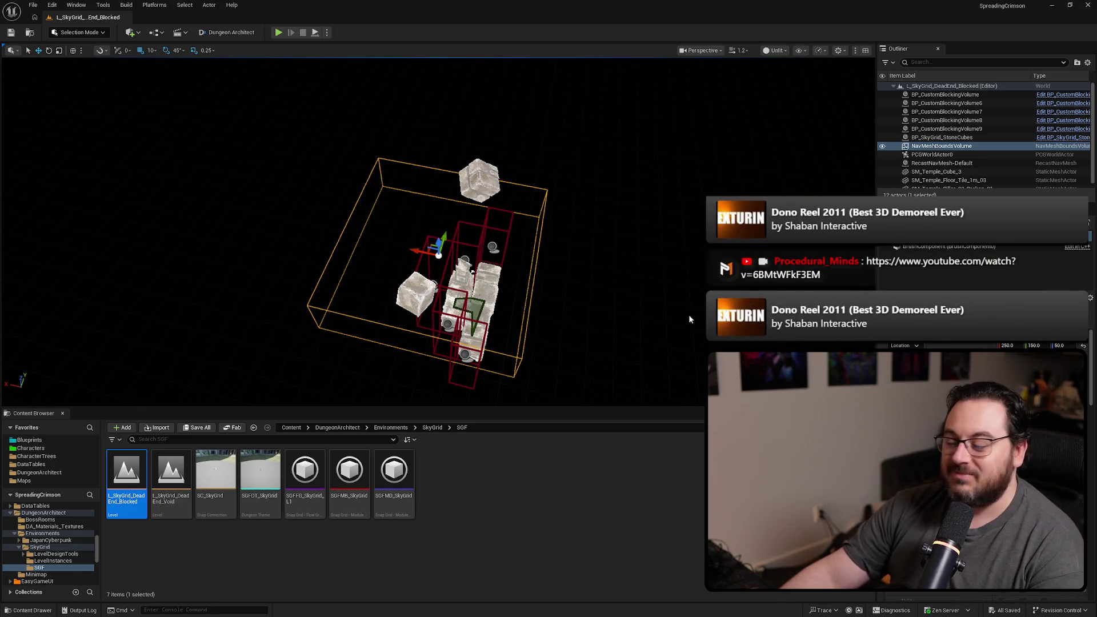
left_click(482, 541)
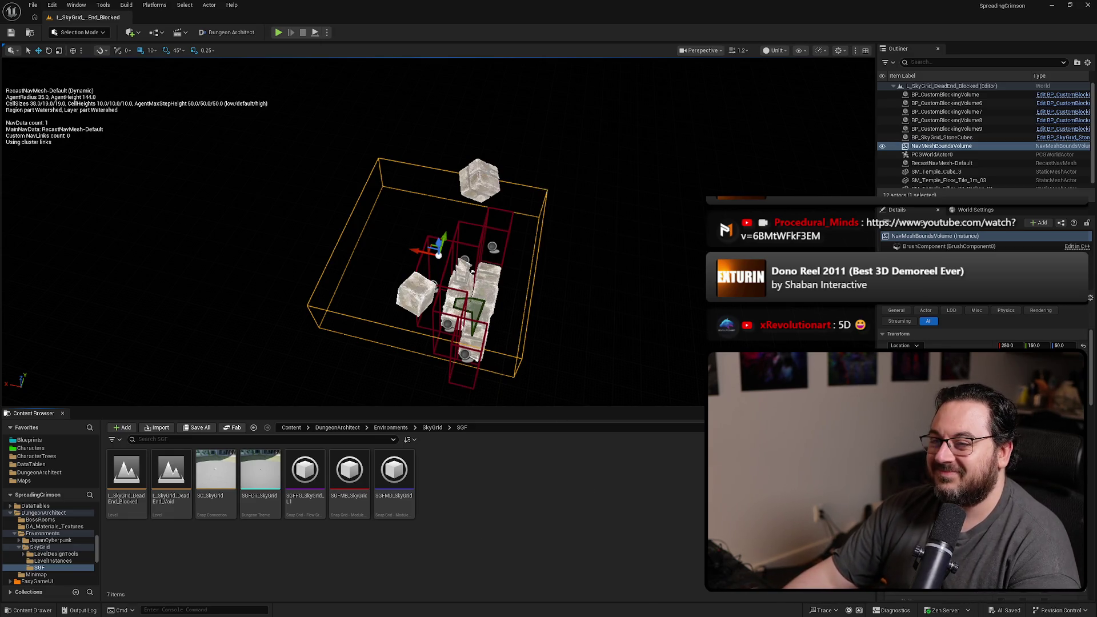
- Shrink the navmesh bounds box horizontally and move it along Y around the cubes
left_click_drag(571, 343, 646, 337)
mouse_move(533, 200)
left_mouse_down()
mouse_move(528, 143)
mouse_move(532, 199)
mouse_move(531, 162)
left_mouse_up()
mouse_move(379, 200)
left_mouse_down()
mouse_move(410, 203)
mouse_move(367, 264)
mouse_move(448, 239)
mouse_move(477, 208)
left_mouse_up()
key("w")
mouse_move(342, 200)
left_mouse_down()
mouse_move(394, 263)
mouse_move(425, 269)
mouse_move(379, 395)
mouse_move(411, 320)
left_mouse_up()
- Check the navmesh box placement from top-down and perspective views, then save the map
key("alt+j")
scroll(578, 201, "down", 3)
key("alt+g")
mouse_move(498, 244)
left_mouse_down()
mouse_move(485, 249)
mouse_move(561, 238)
left_mouse_up()
key("ctrl+s")
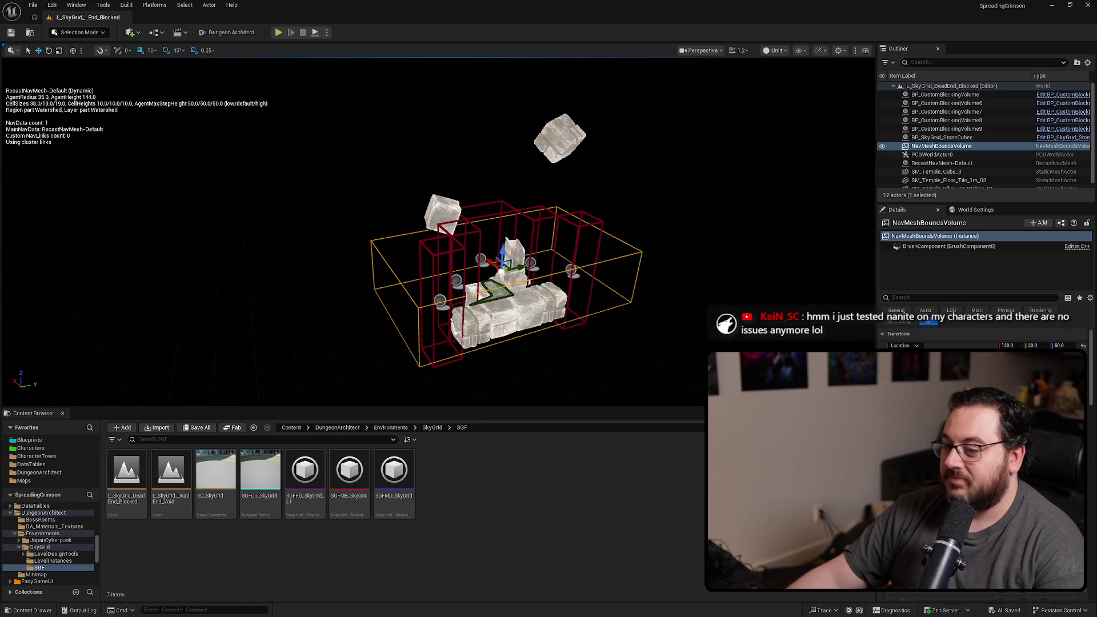
key("alt+Tab")
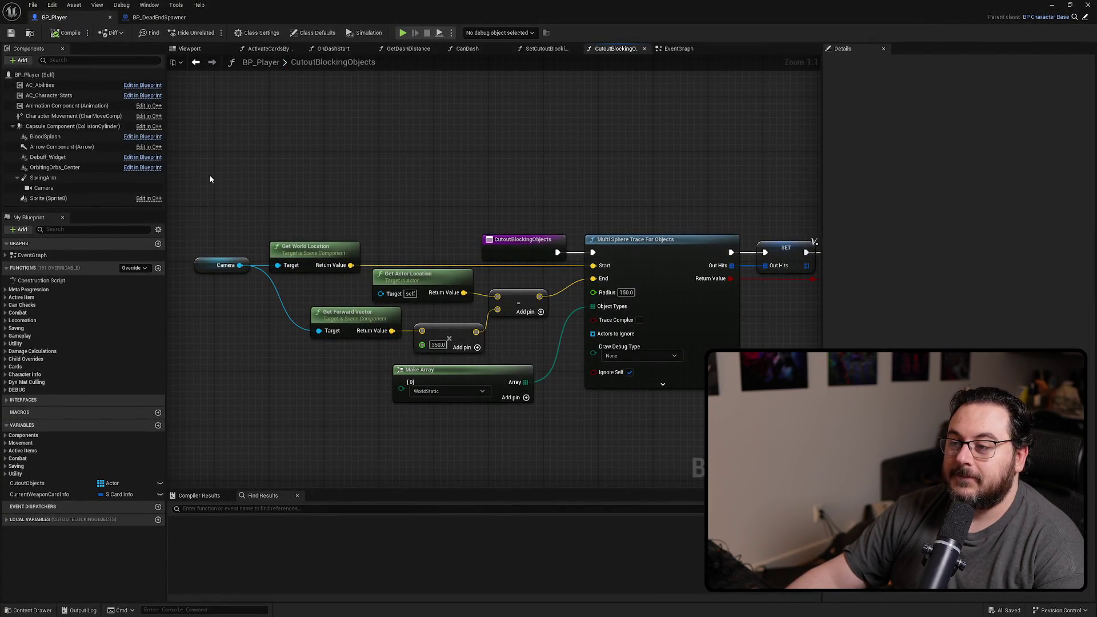
- Close BP_Player and delete the spawner's static mesh spawning nodes
key("ctrl+w")
scroll(539, 260, "down", 5)
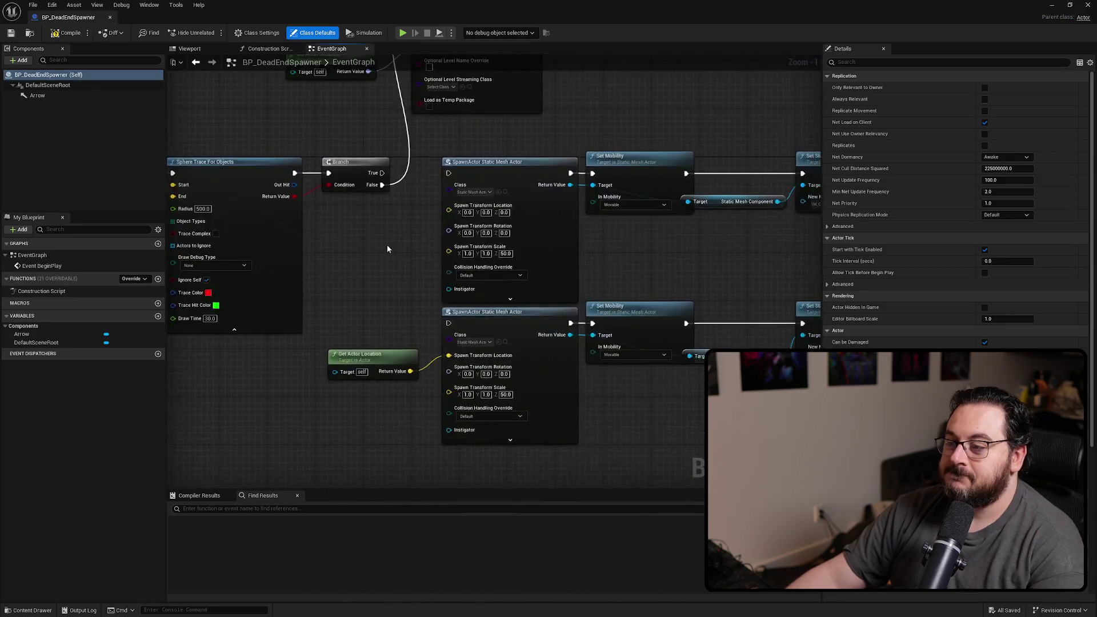
mouse_move(609, 360)
left_mouse_down()
mouse_move(391, 239)
mouse_move(392, 208)
mouse_move(595, 249)
left_mouse_up()
key("Delete")
- Duplicate the location, rotation and Load Level Instance nodes and place them beside the Branch
scroll(491, 200, "up", 5)
key("ctrl+c")
key("ctrl+v")
scroll(589, 223, "down", 4)
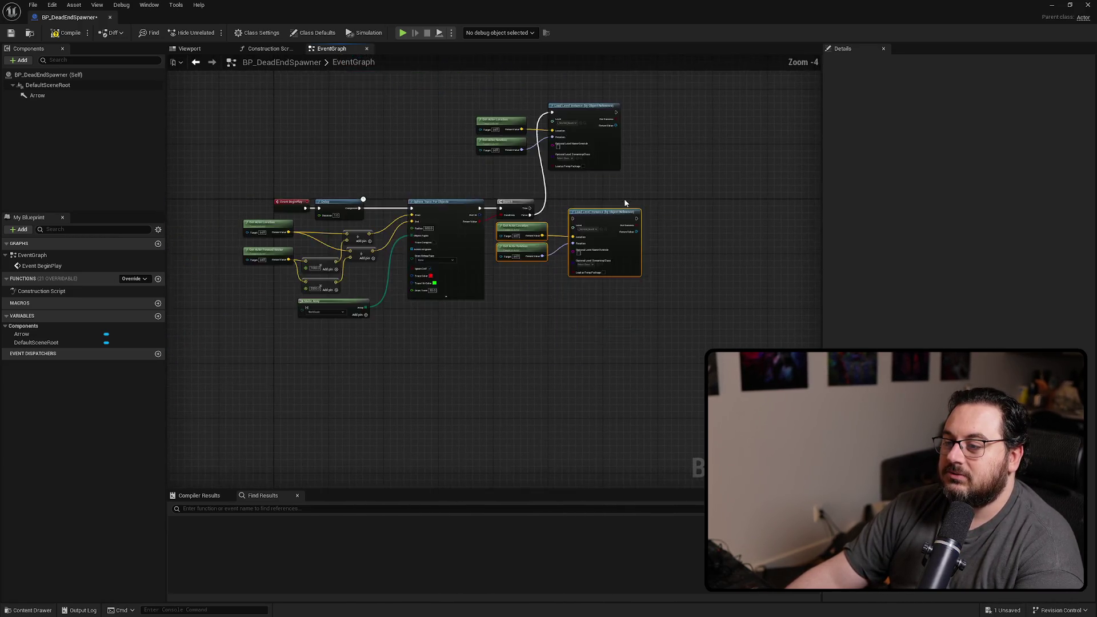
mouse_move(567, 389)
left_mouse_down()
mouse_move(551, 154)
mouse_move(604, 332)
mouse_move(526, 139)
mouse_move(548, 159)
left_mouse_up()
left_click_drag(638, 264, 482, 313)
mouse_move(545, 274)
left_mouse_down()
mouse_move(579, 407)
mouse_move(586, 384)
left_mouse_up()
key("Escape")
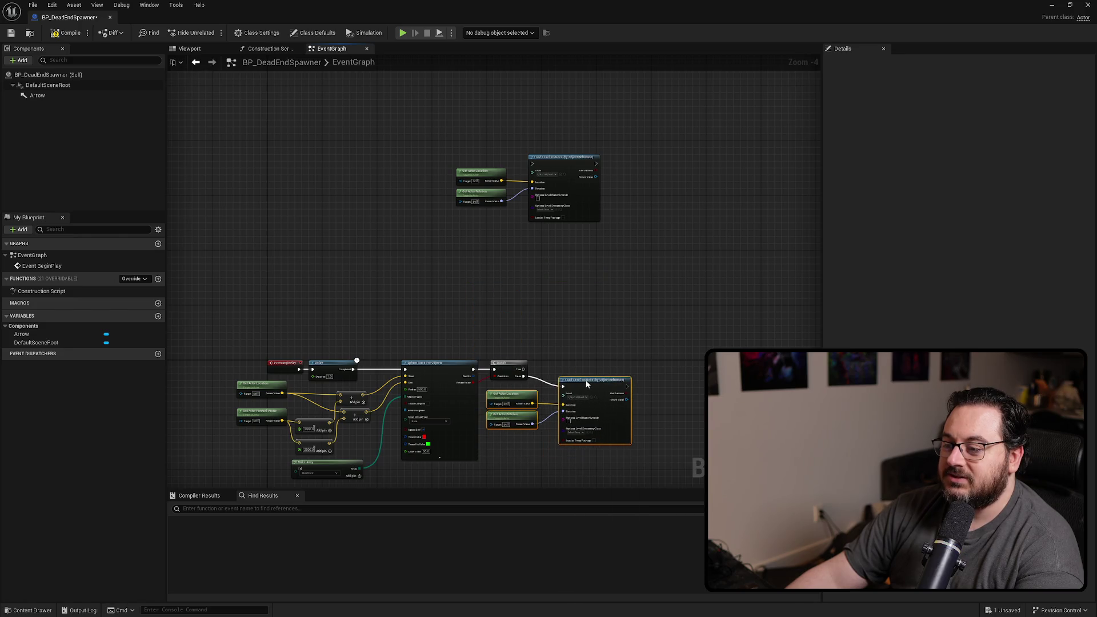
scroll(586, 384, "up", 4)
left_click_drag(566, 345, 629, 217)
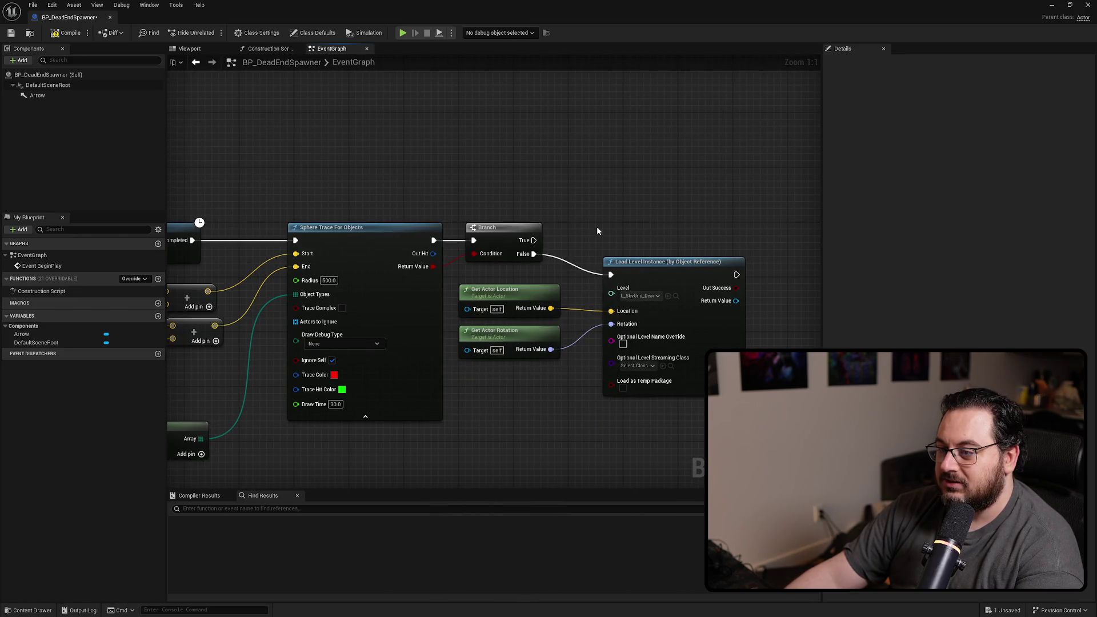
- Drive Load Level Instance's Level from a Select indexed by the sphere trace result, removing the Branch
left_click_drag(611, 293, 544, 176)
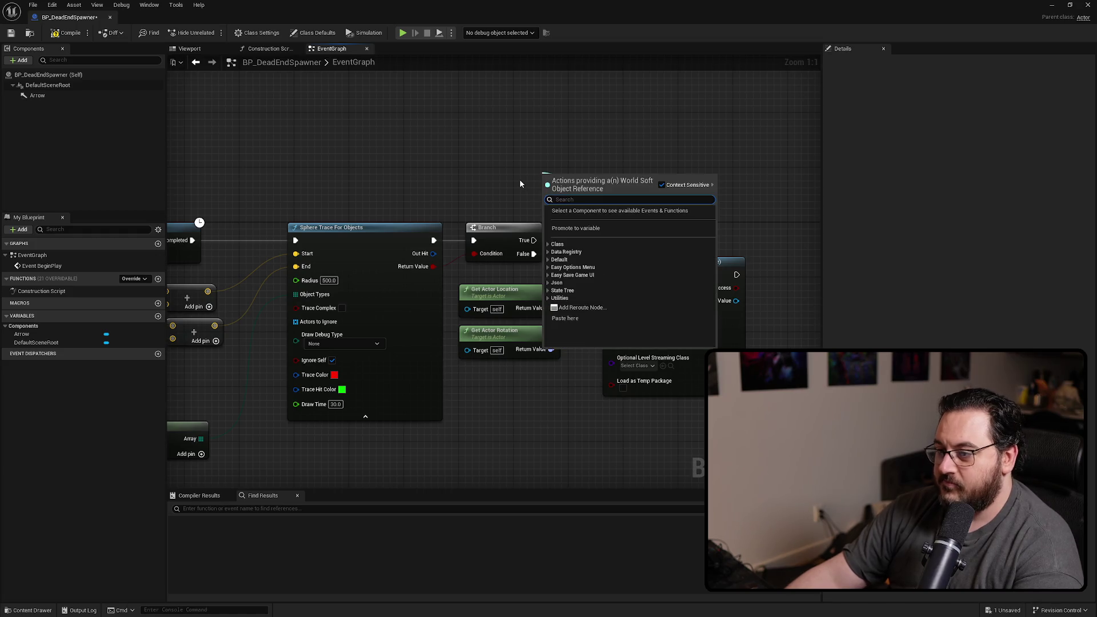
type("select")
key("Return")
left_click_drag(449, 263, 549, 231)
left_click(497, 261)
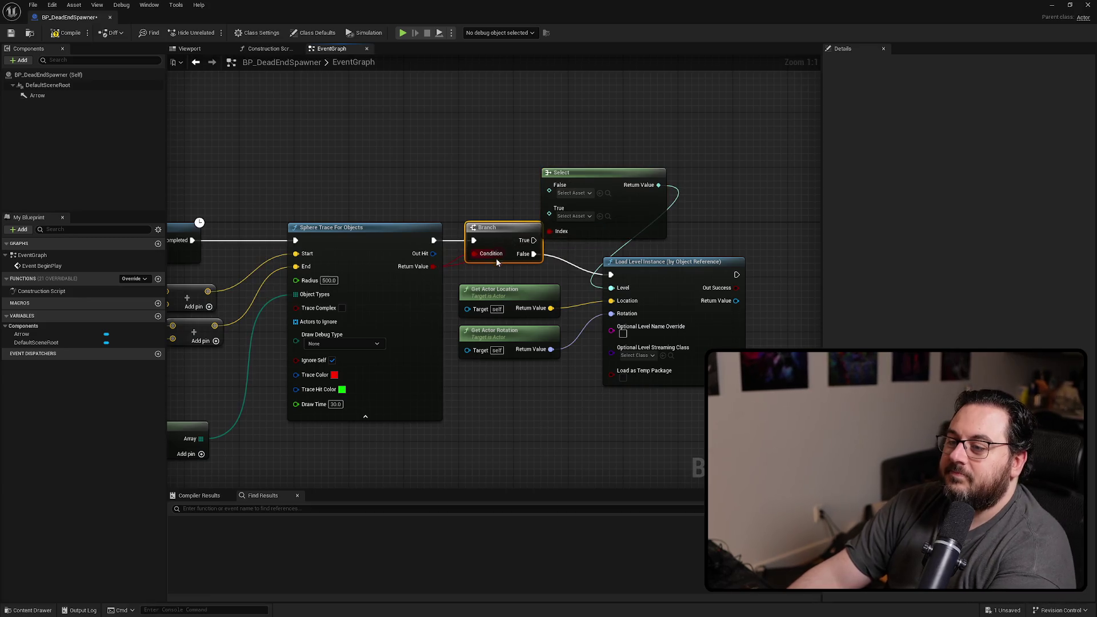
key("Delete")
left_click_drag(434, 240, 610, 275)
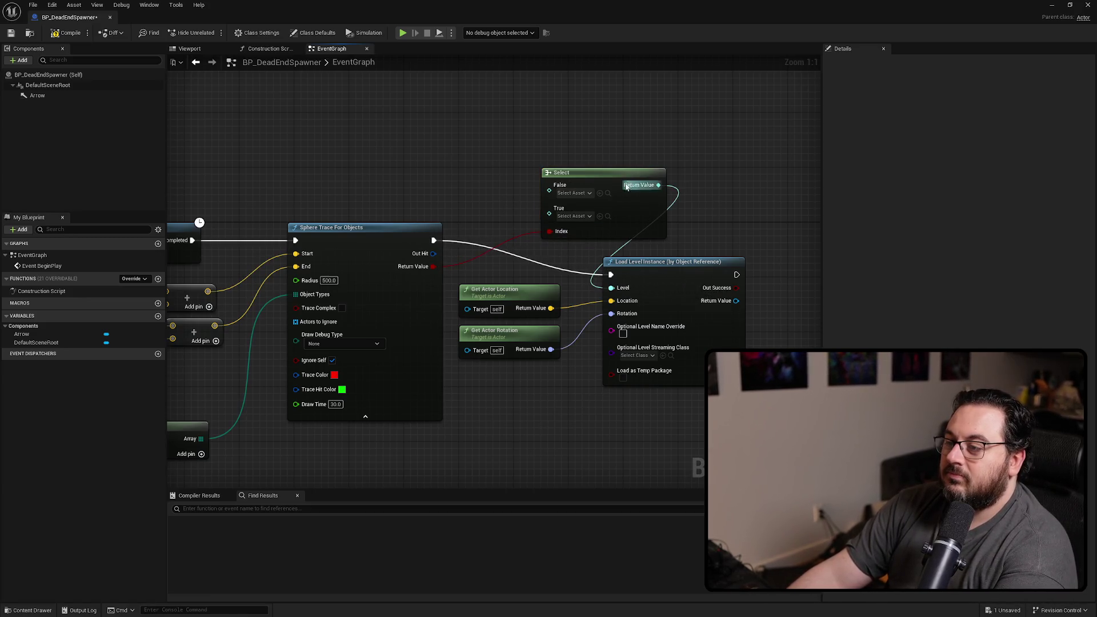
- Tidy the node layout and pick the L_SkyGrid_DeadEnd_Blocked level asset in the Content Browser
mouse_move(607, 391)
left_mouse_down()
mouse_move(505, 377)
mouse_move(411, 260)
left_mouse_up()
mouse_move(560, 256)
left_mouse_down()
mouse_move(627, 224)
mouse_move(664, 221)
left_mouse_up()
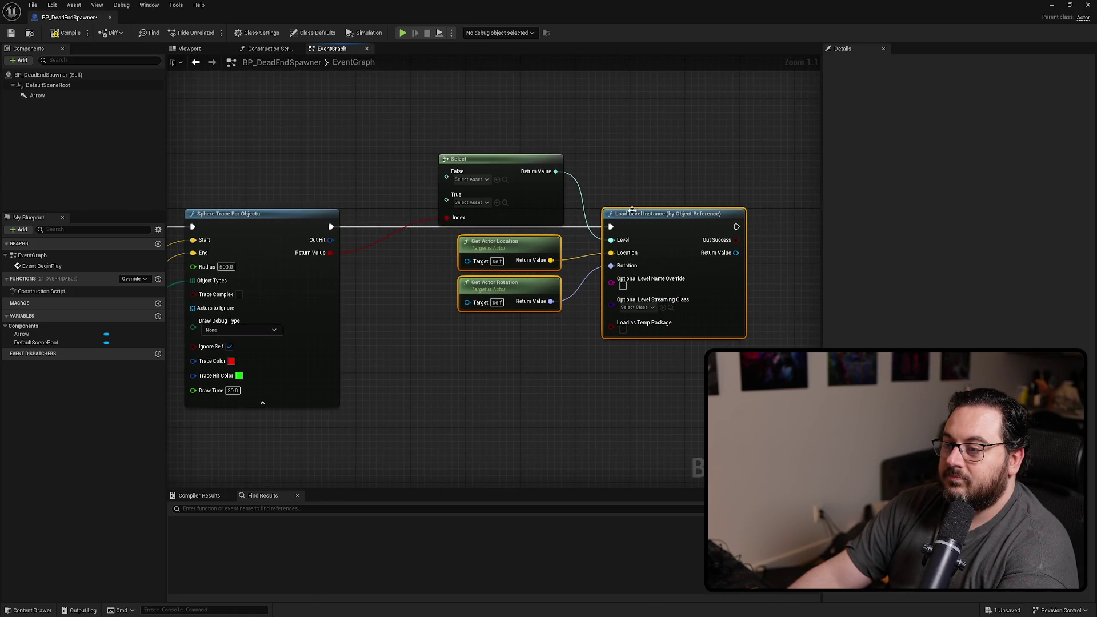
mouse_move(500, 159)
left_mouse_down()
mouse_move(507, 348)
mouse_move(486, 145)
mouse_move(634, 174)
mouse_move(644, 284)
mouse_move(630, 428)
left_mouse_up()
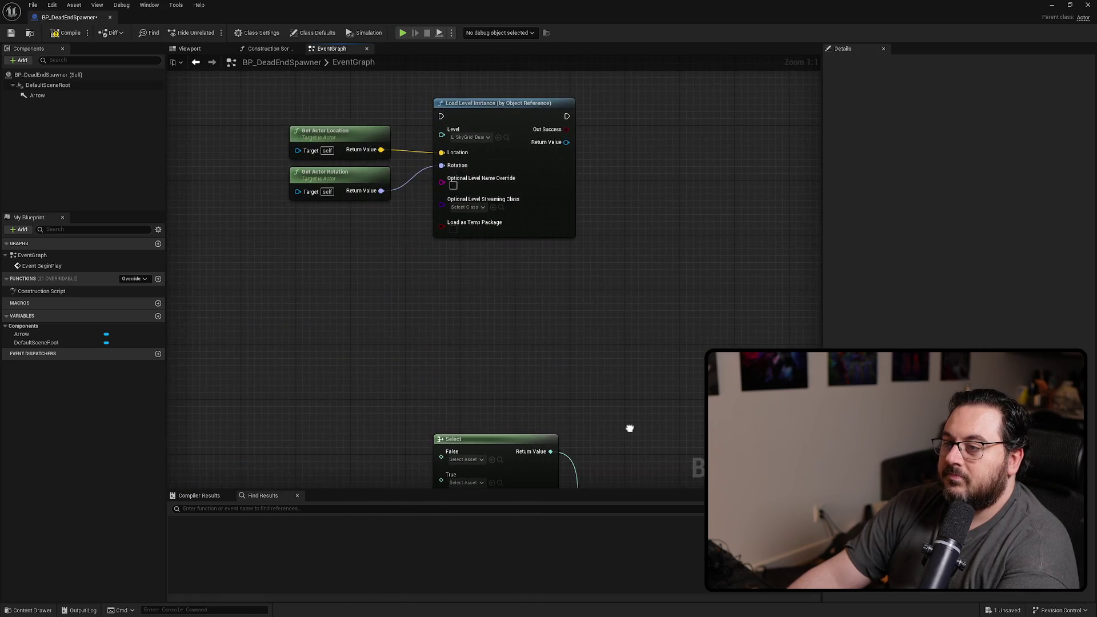
left_click_drag(572, 372, 580, 204)
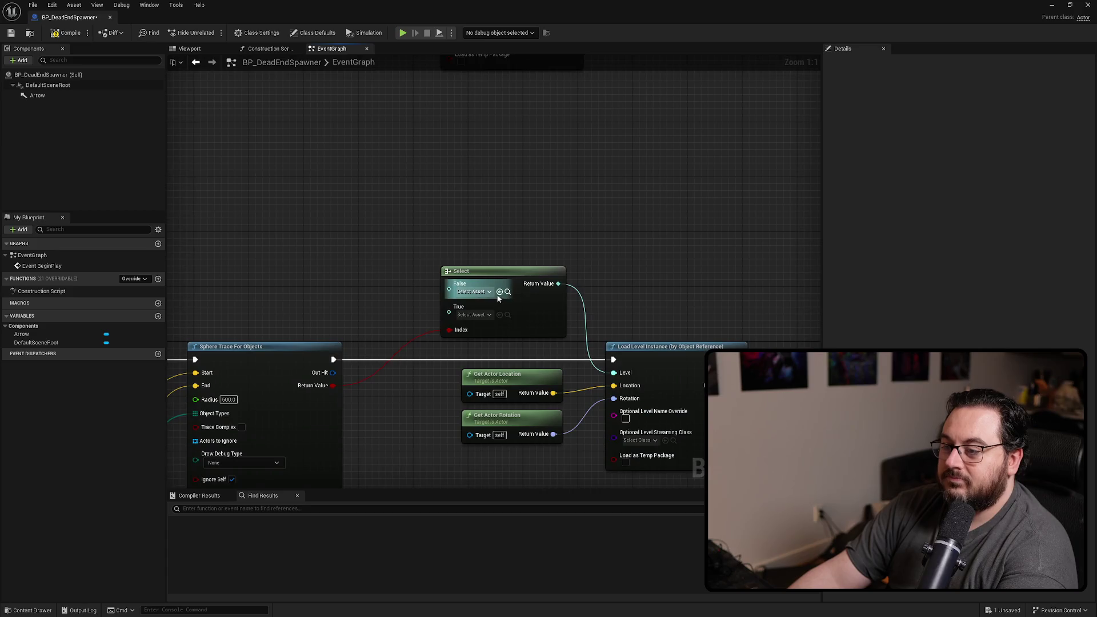
left_click_drag(674, 49, 654, 53)
left_click(126, 473)
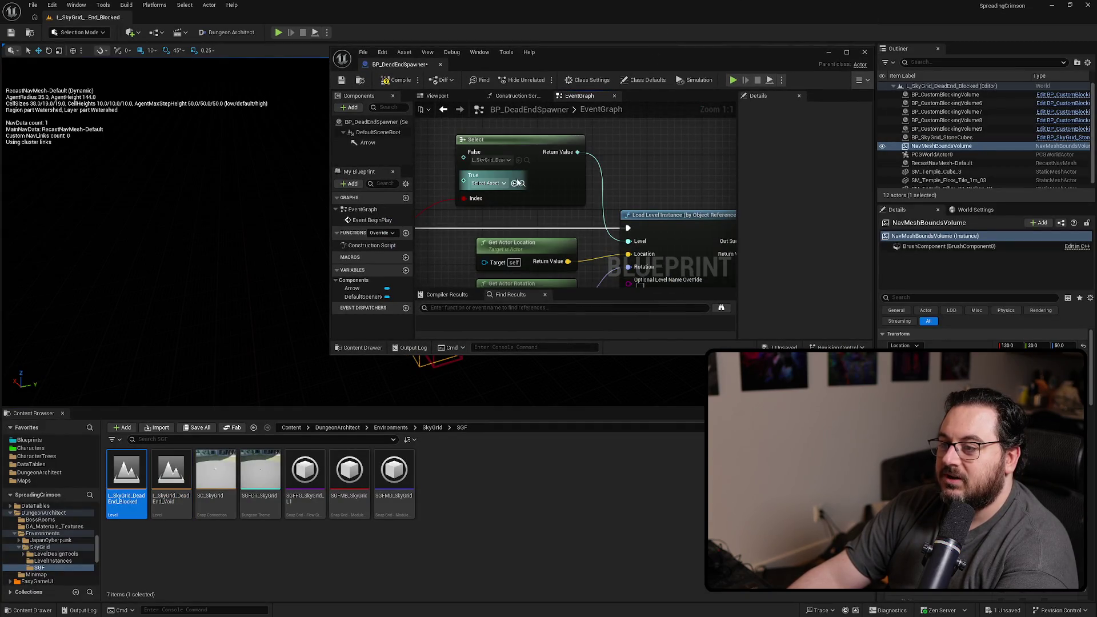
- Assign the selected SkyGrid dead-end level to the Select node's True option
left_click(515, 183)
mouse_move(577, 72)
left_mouse_down()
mouse_move(587, 436)
mouse_move(550, 382)
mouse_move(548, 2)
left_mouse_up()
mouse_move(482, 316)
left_mouse_down()
mouse_move(667, 340)
mouse_move(649, 371)
mouse_move(543, 279)
left_mouse_up()
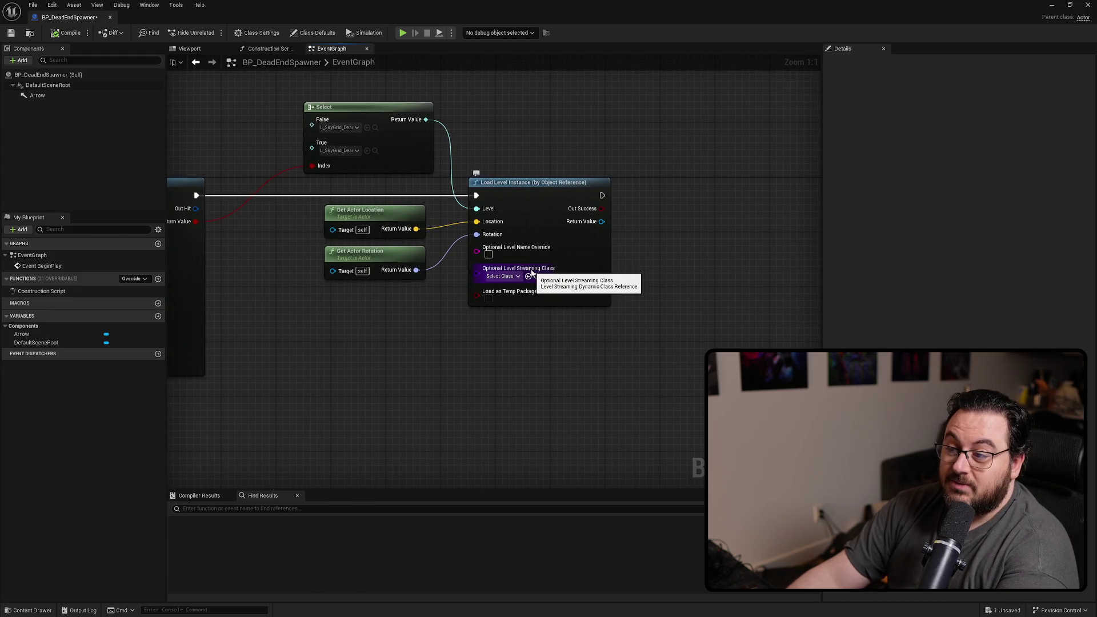
- Review the level streaming class list without changing it, then bring up the Grok browser
left_click(501, 276)
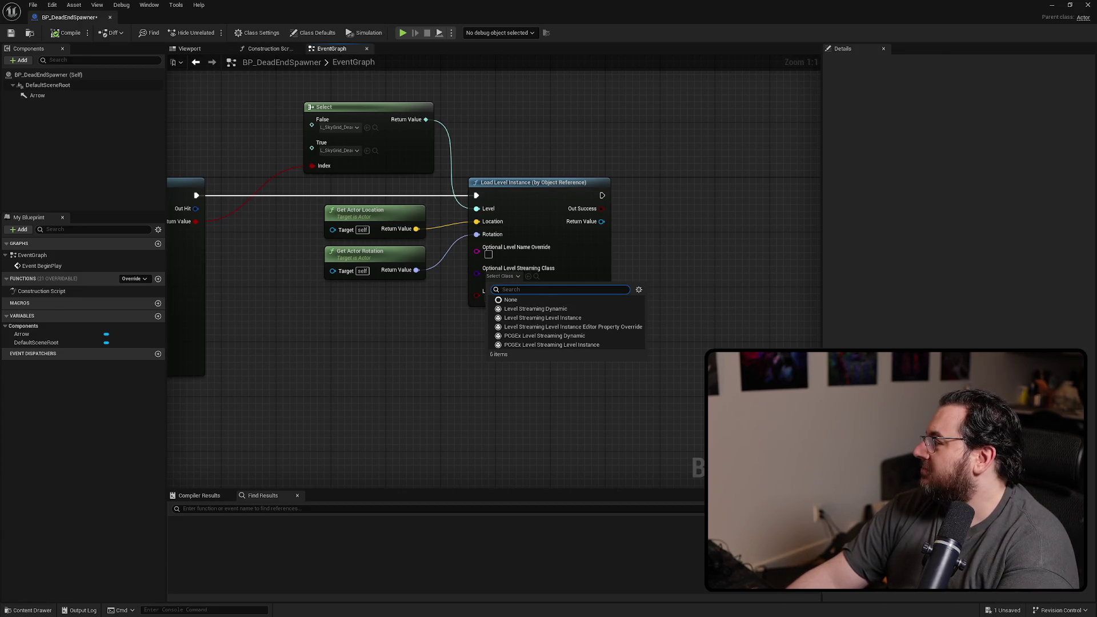
key("Escape")
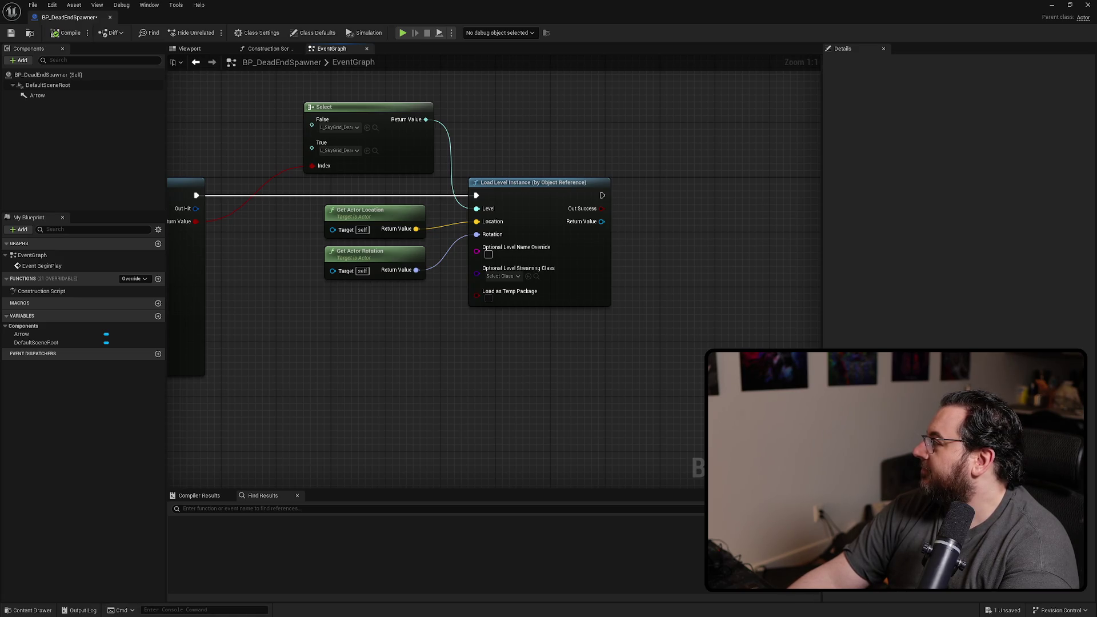
key("alt+Tab")
mouse_move(460, 337)
left_mouse_down()
mouse_move(430, 310)
mouse_move(422, 320)
left_mouse_up()
- Ask Grok what the Optional Level Streaming Class options on Load Level Instance (by Object Reference) do
left_click(390, 584)
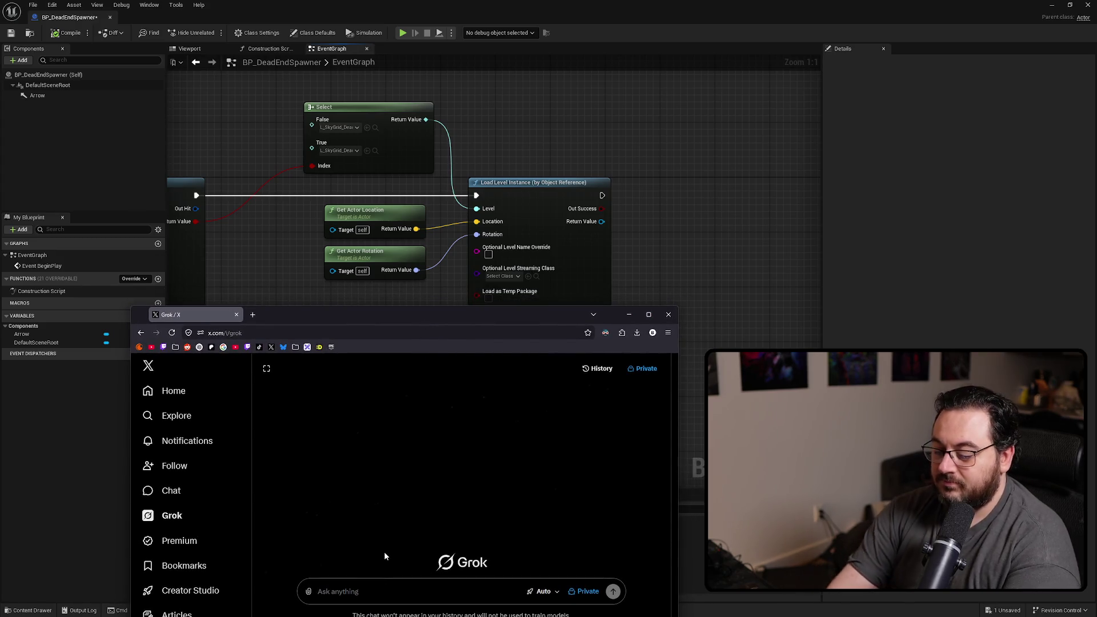
type("In UE5 on the Load Level Instance")
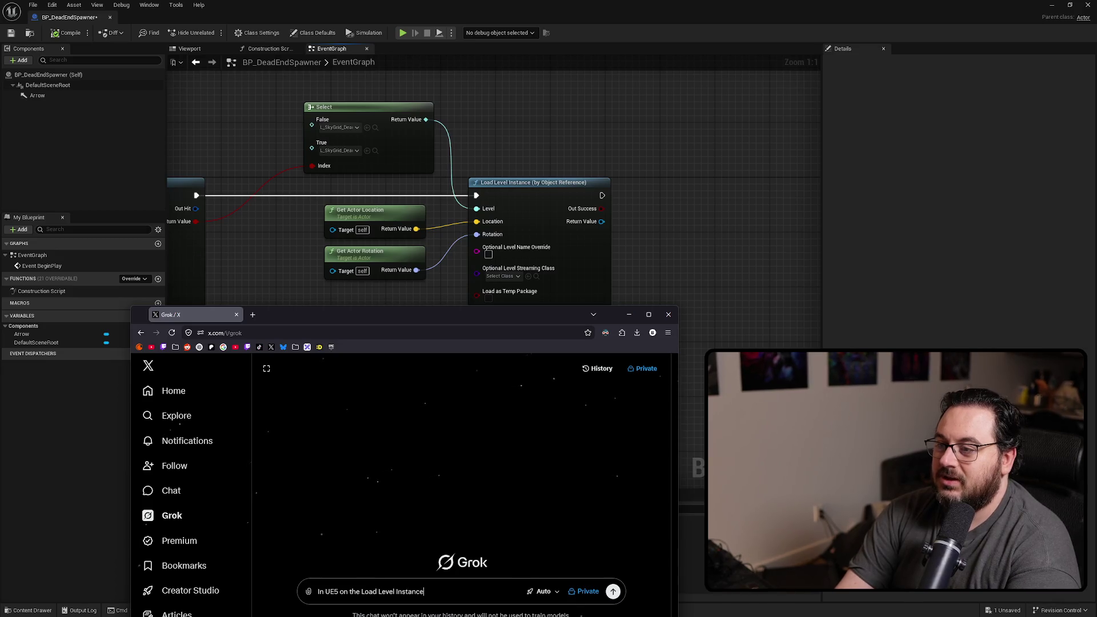
type(" (by Object Reference")
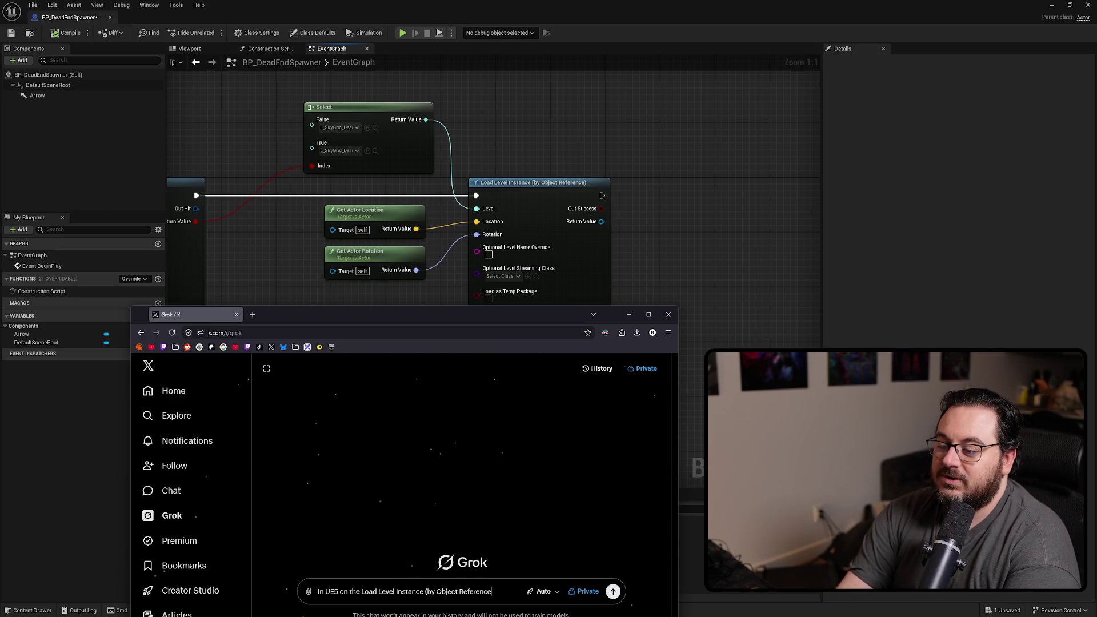
type(") node,")
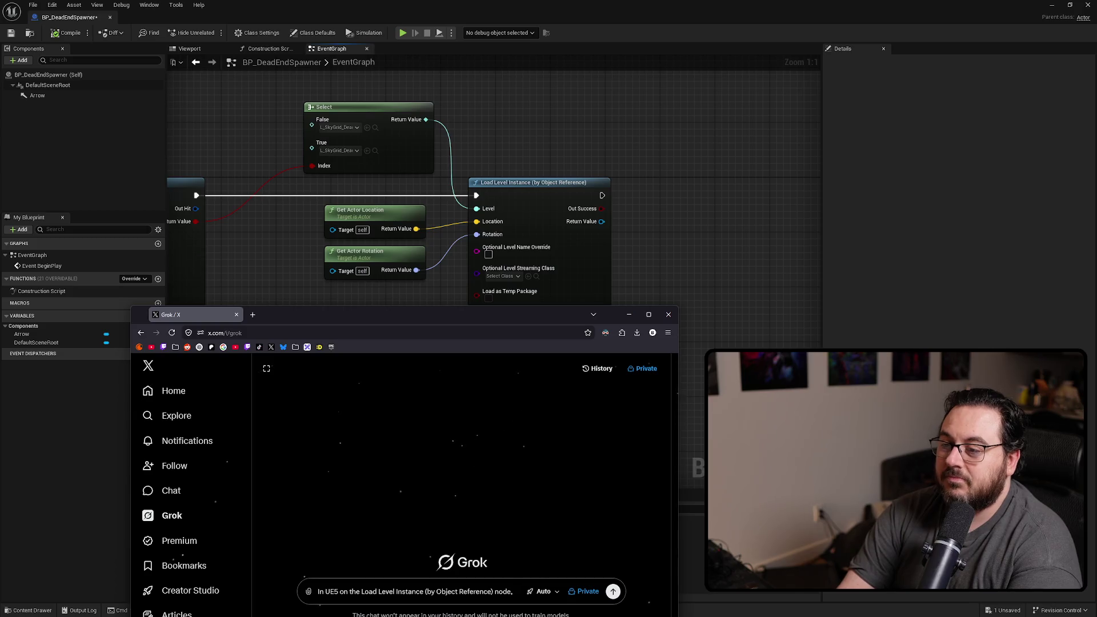
type(" what do the Optional ")
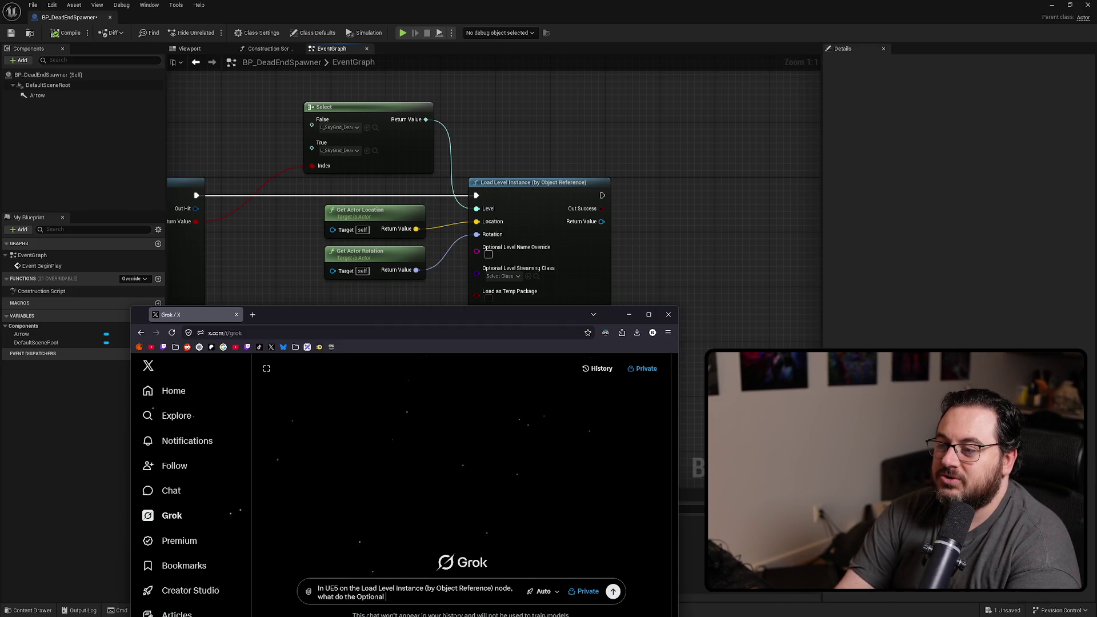
type("Level Streaming Class option")
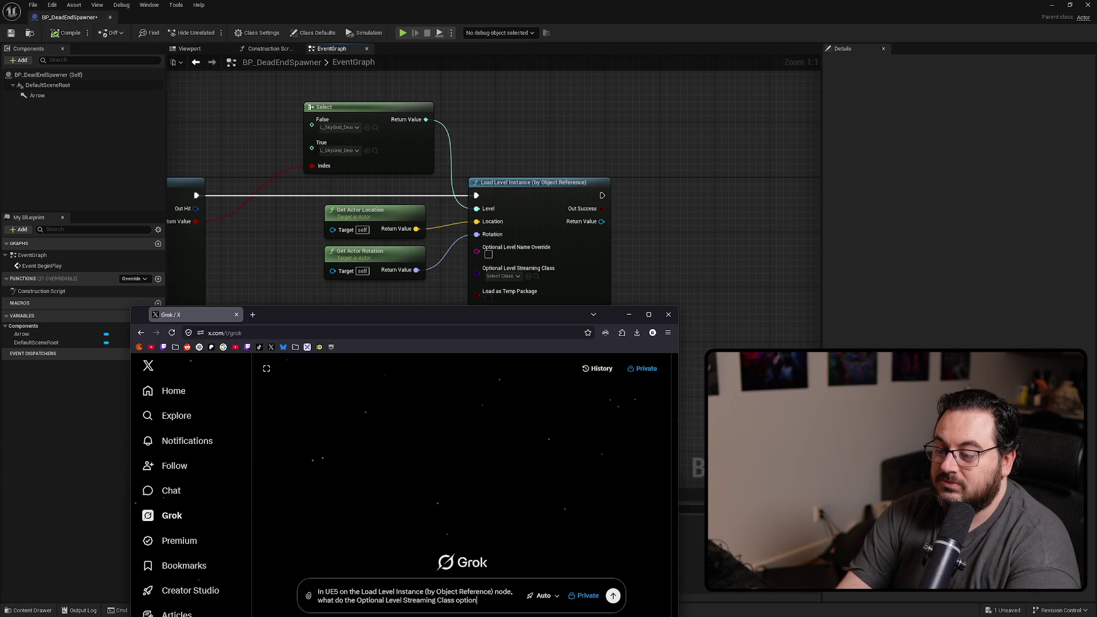
type("o?")
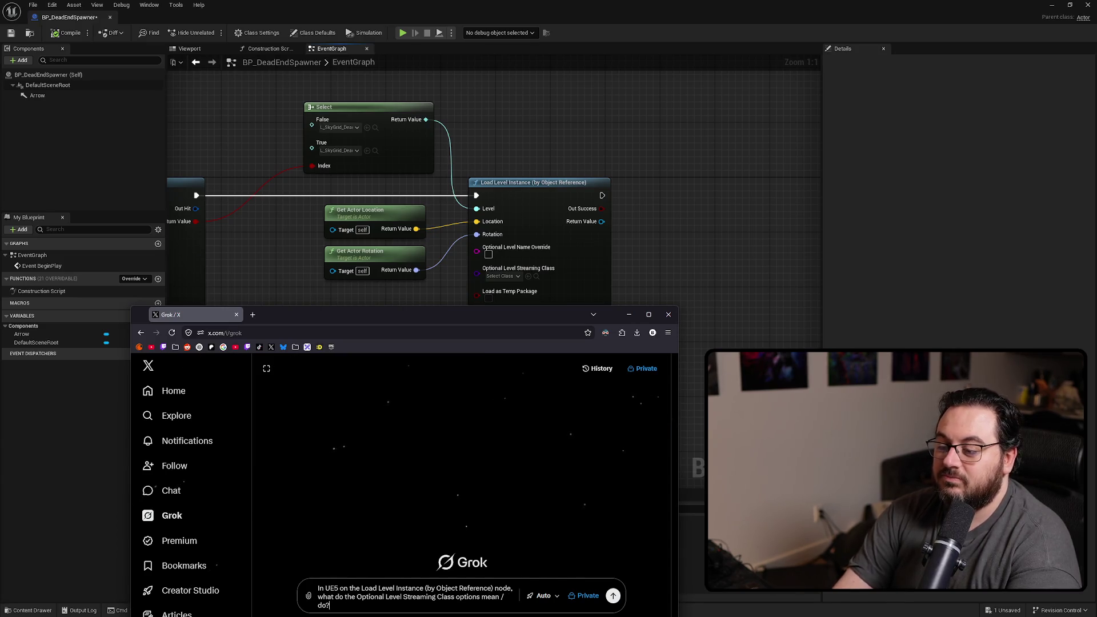
key("Return")
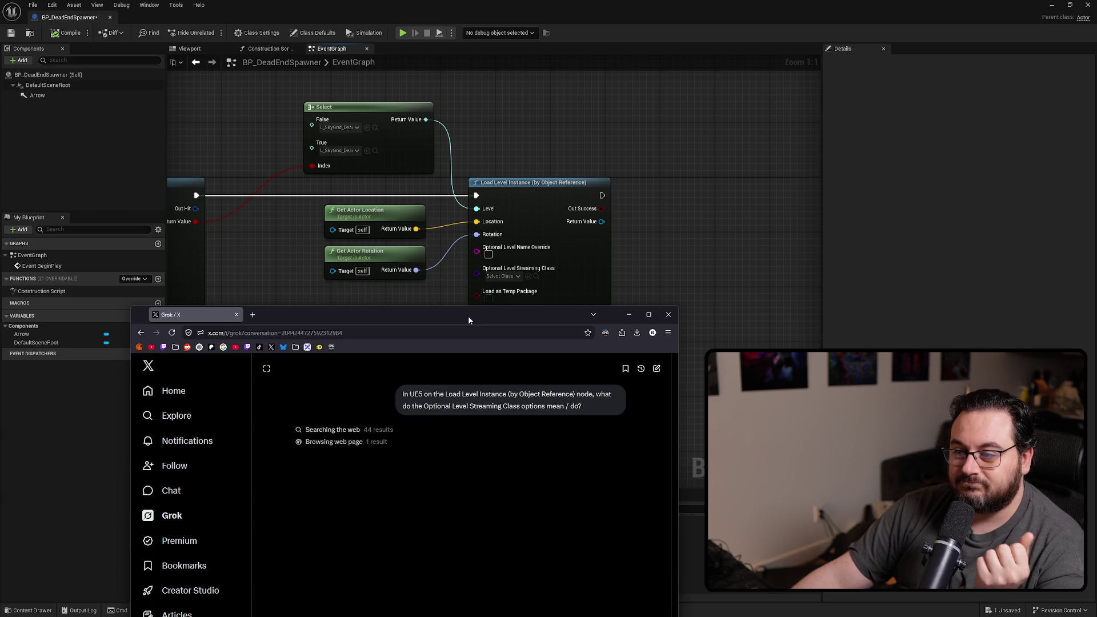
- Maximize the browser and read Grok's answer about ULevelStreamingDynamic and asynchronous level loading
left_click_drag(468, 314, 470, 4)
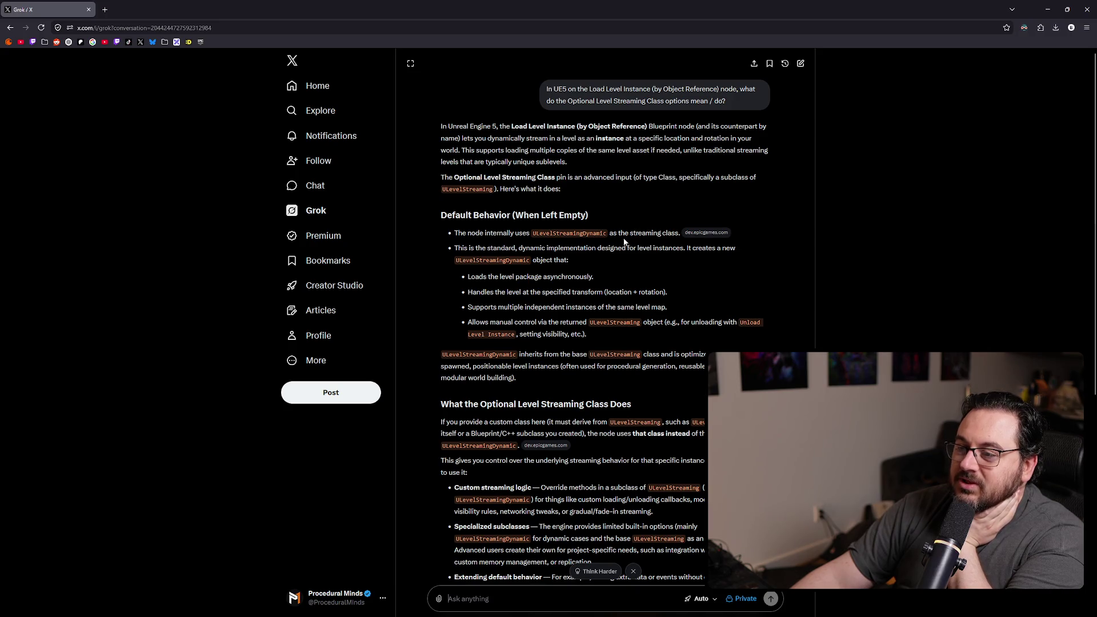
left_click_drag(533, 236, 585, 233)
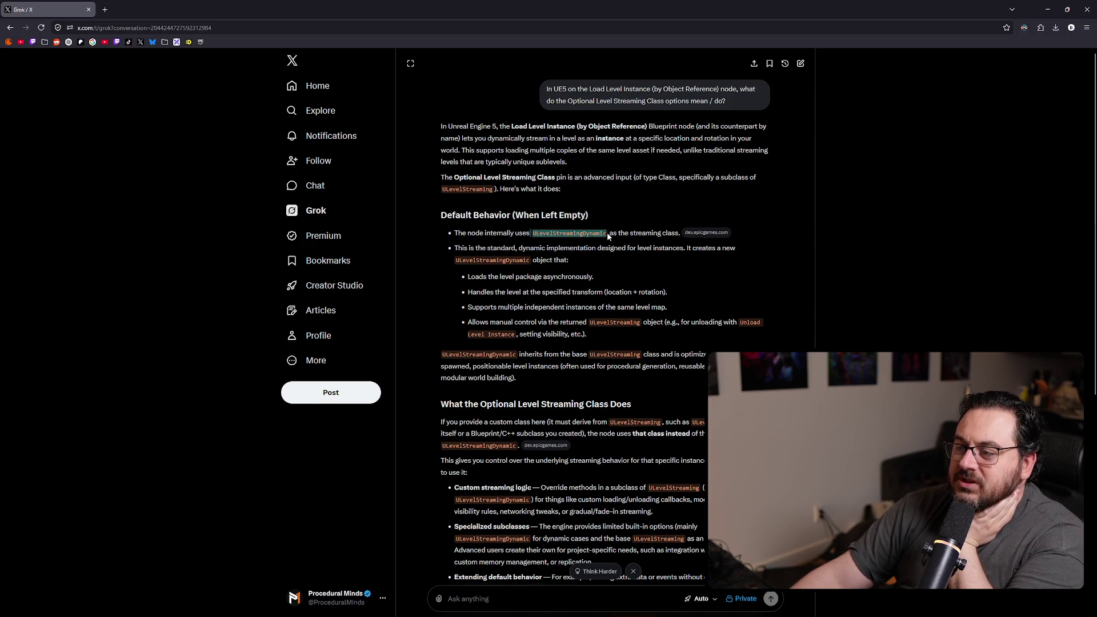
left_click(615, 235)
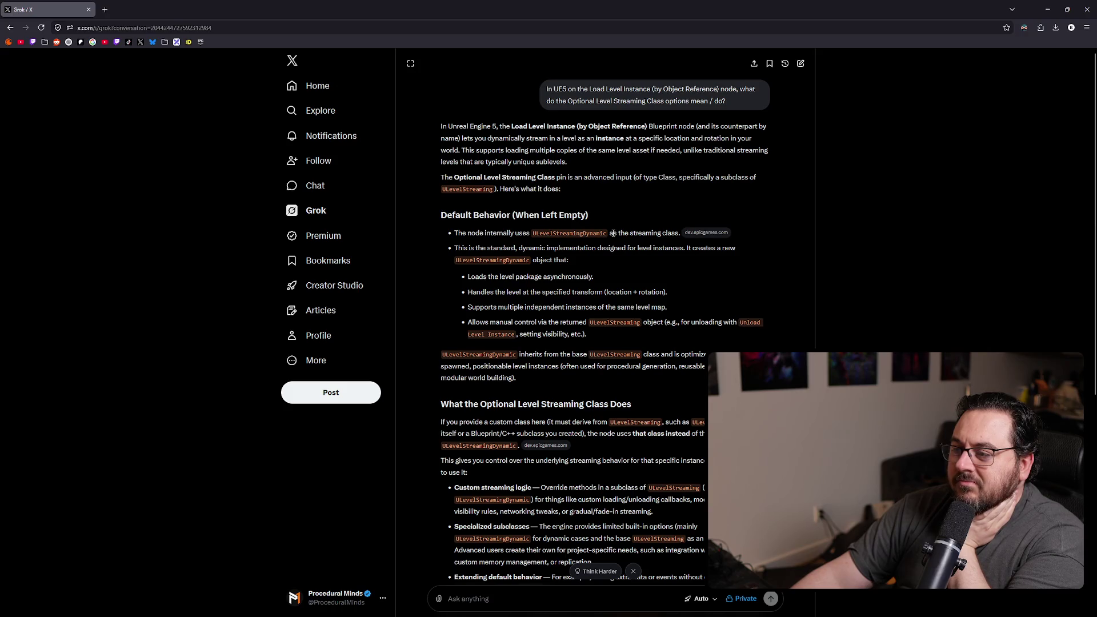
left_click_drag(467, 279, 596, 278)
left_click(600, 288)
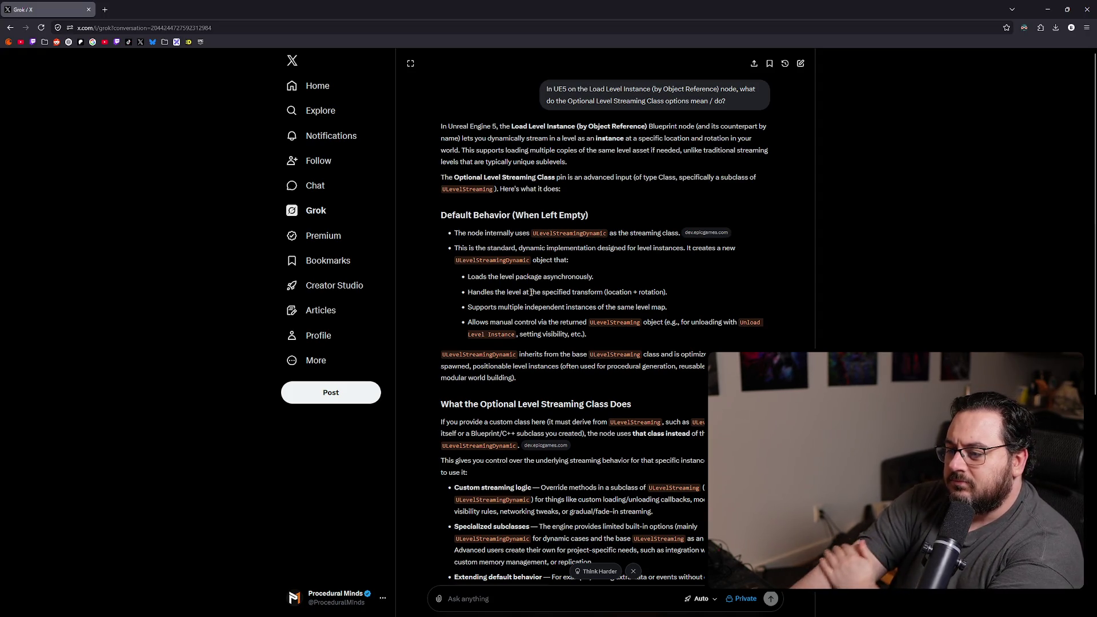
scroll(529, 285, "down", 4)
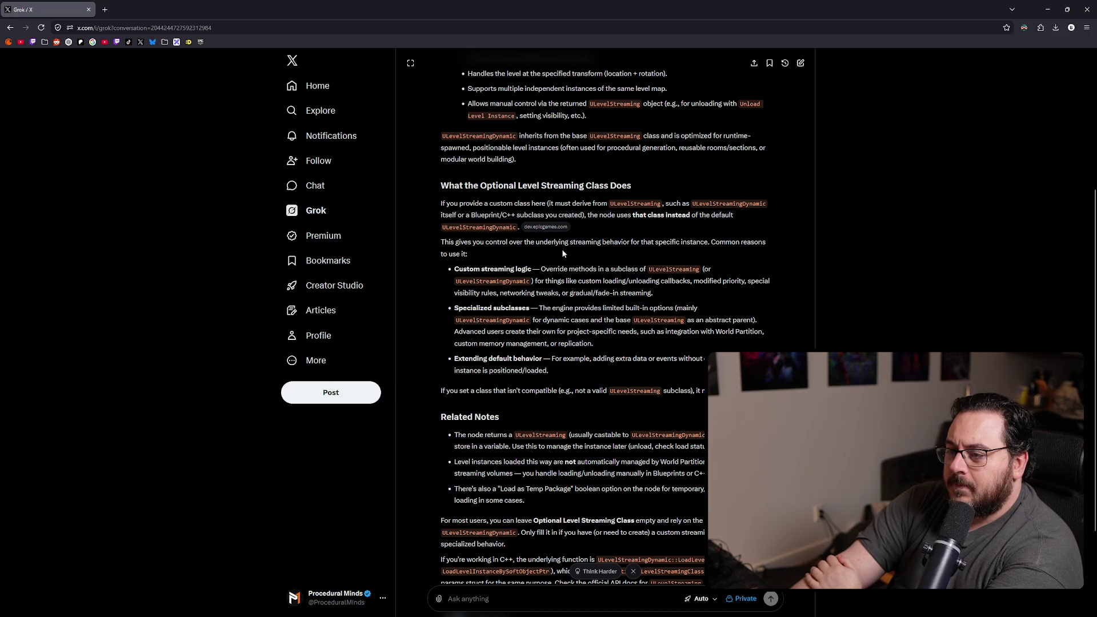
scroll(573, 251, "down", 1)
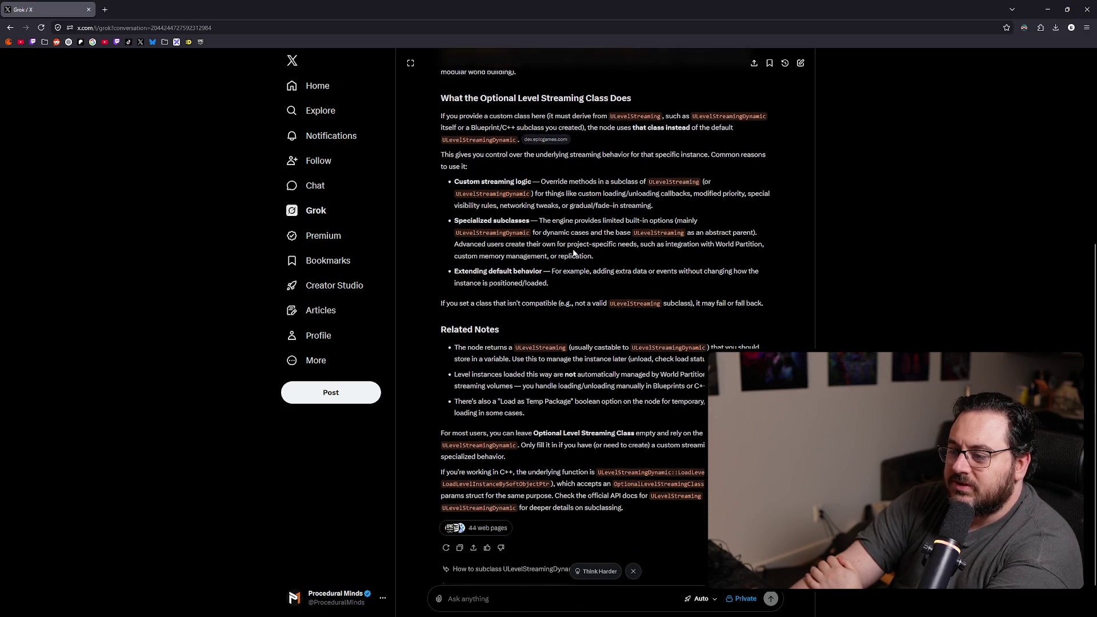
scroll(587, 247, "up", 1)
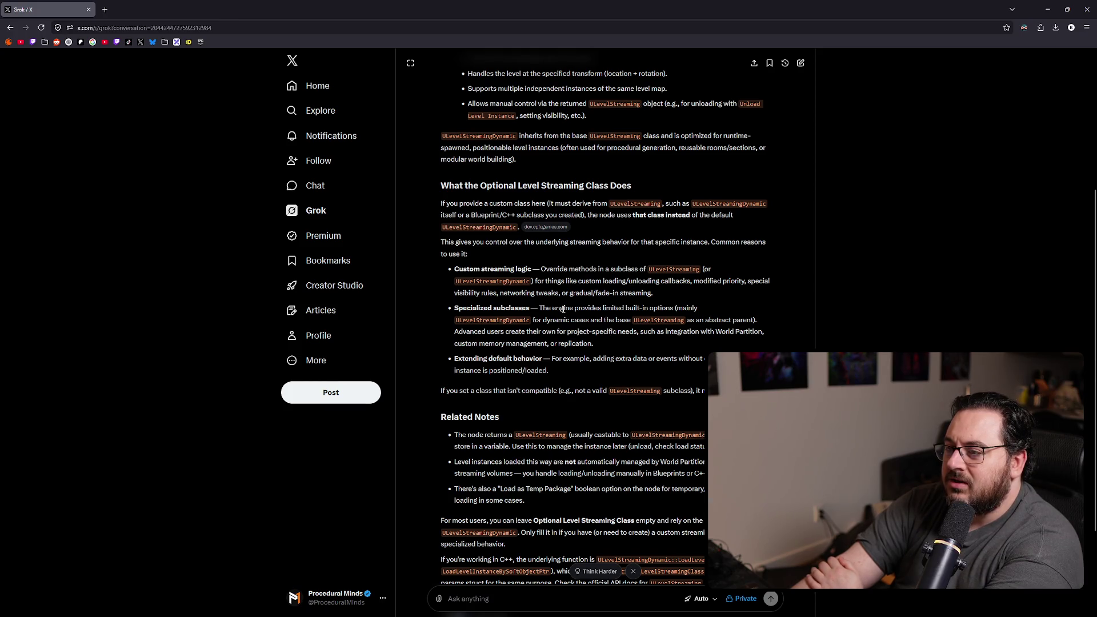
scroll(563, 308, "down", 3)
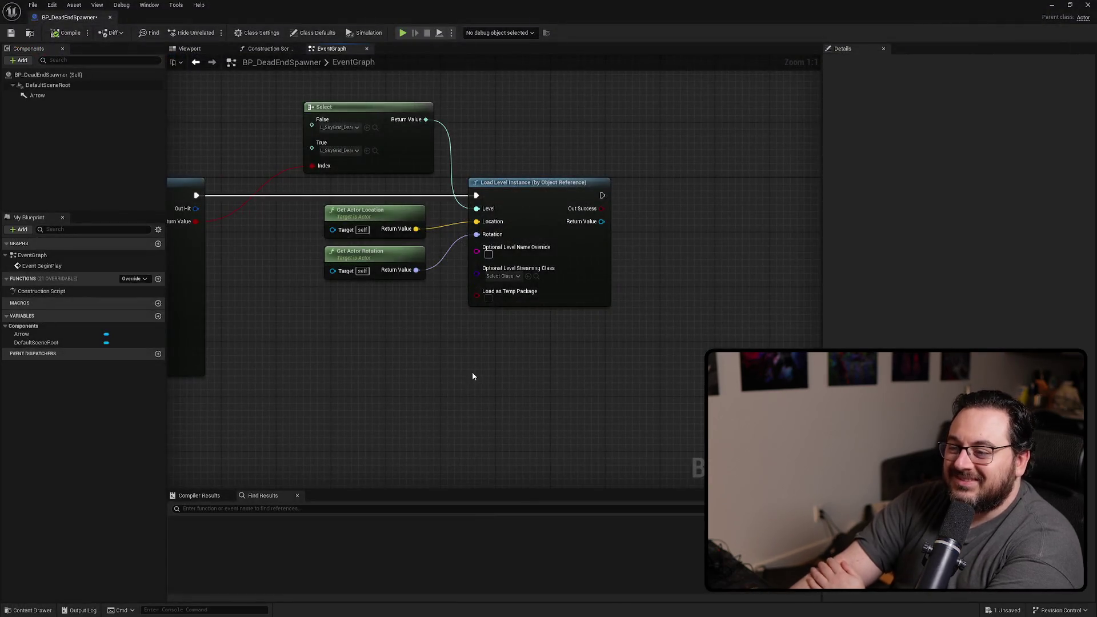
- Shift the four level-loading nodes slightly left and save BP_DeadEndSpawner
mouse_move(386, 321)
left_mouse_down()
mouse_move(445, 375)
mouse_move(607, 179)
left_mouse_up()
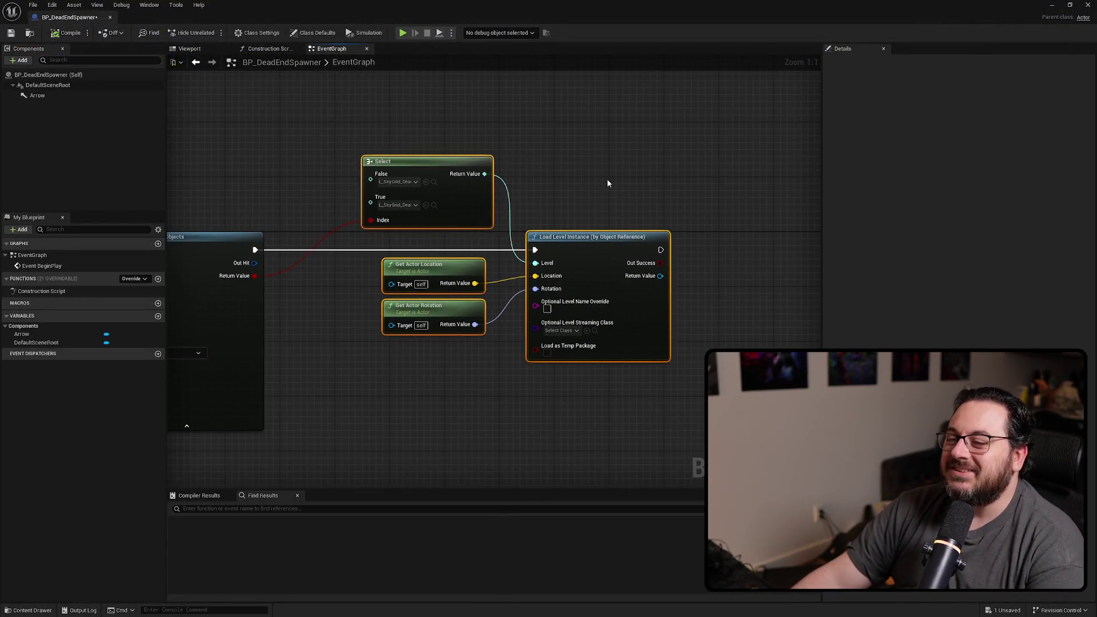
mouse_move(587, 255)
left_mouse_down()
mouse_move(524, 252)
mouse_move(640, 228)
left_mouse_up()
left_click(528, 251)
scroll(549, 171, "down", 2)
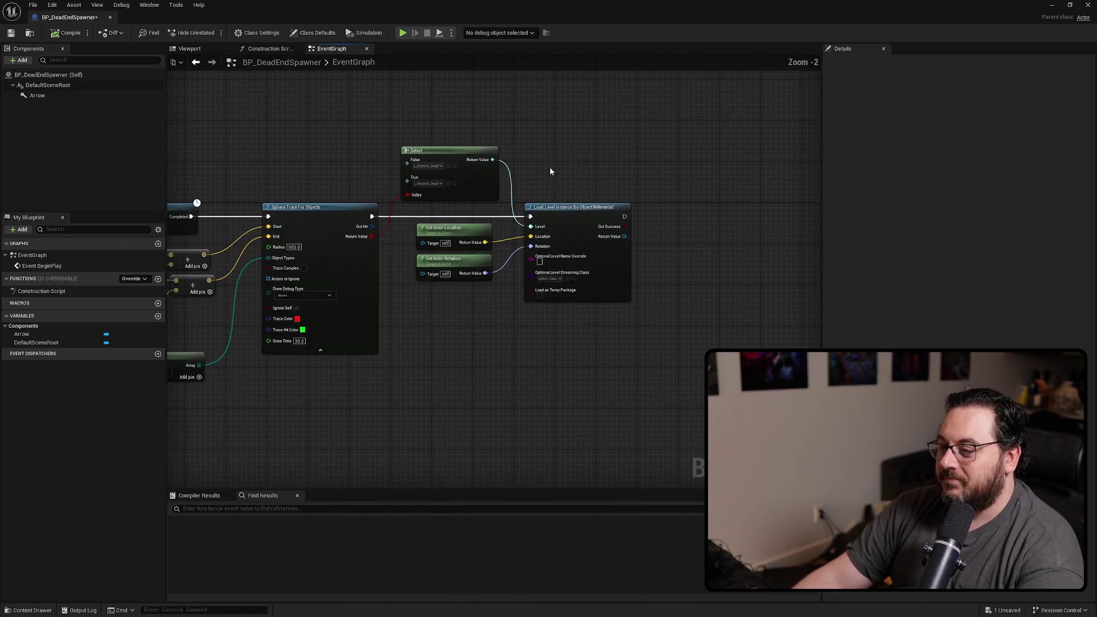
left_click_drag(549, 172, 575, 197)
key("ctrl+s")
- Review the spawner graph, then reopen the SkyGrid dead-end level from Recent Levels
scroll(571, 195, "up", 2)
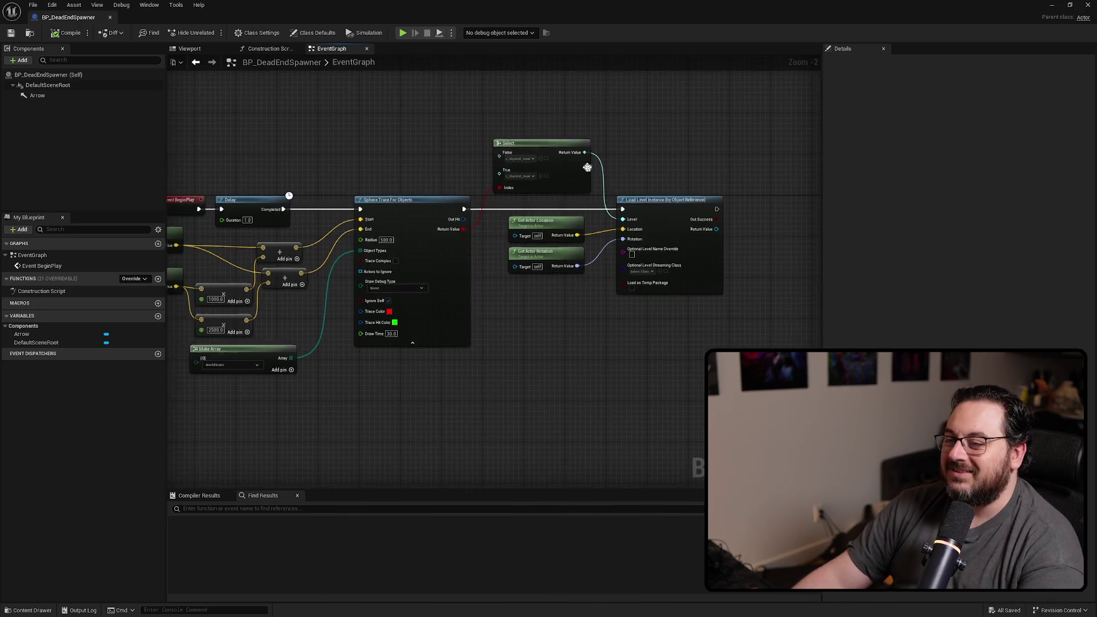
mouse_move(586, 196)
left_mouse_down()
mouse_move(702, 180)
mouse_move(683, 193)
mouse_move(565, 197)
left_mouse_up()
mouse_move(403, 155)
left_mouse_down()
mouse_move(717, 164)
mouse_move(546, 173)
mouse_move(687, 209)
left_mouse_up()
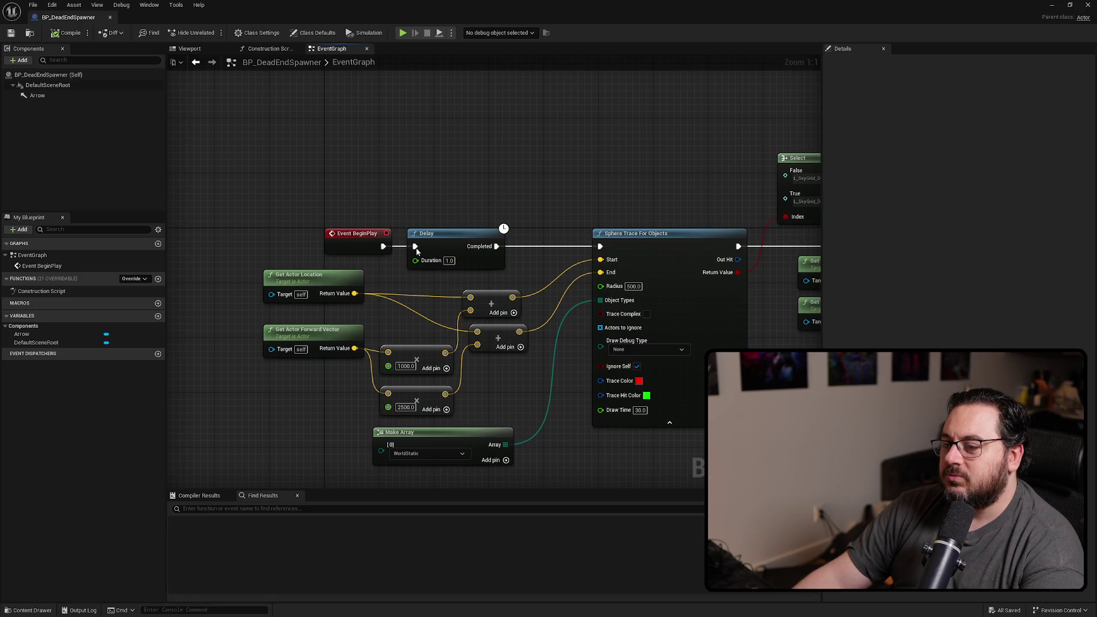
mouse_move(482, 251)
left_mouse_down()
mouse_move(171, 246)
mouse_move(588, 240)
mouse_move(488, 223)
mouse_move(158, 212)
mouse_move(597, 211)
mouse_move(326, 184)
mouse_move(552, 218)
mouse_move(457, 206)
left_mouse_up()
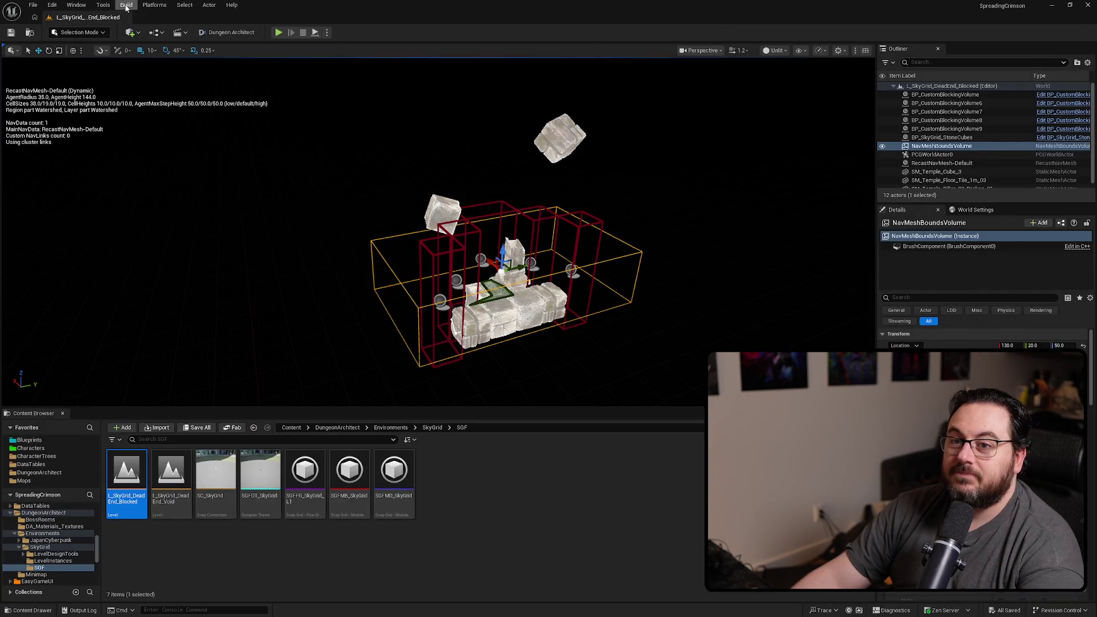
left_click(33, 5)
mouse_move(91, 75)
left_click(217, 96)
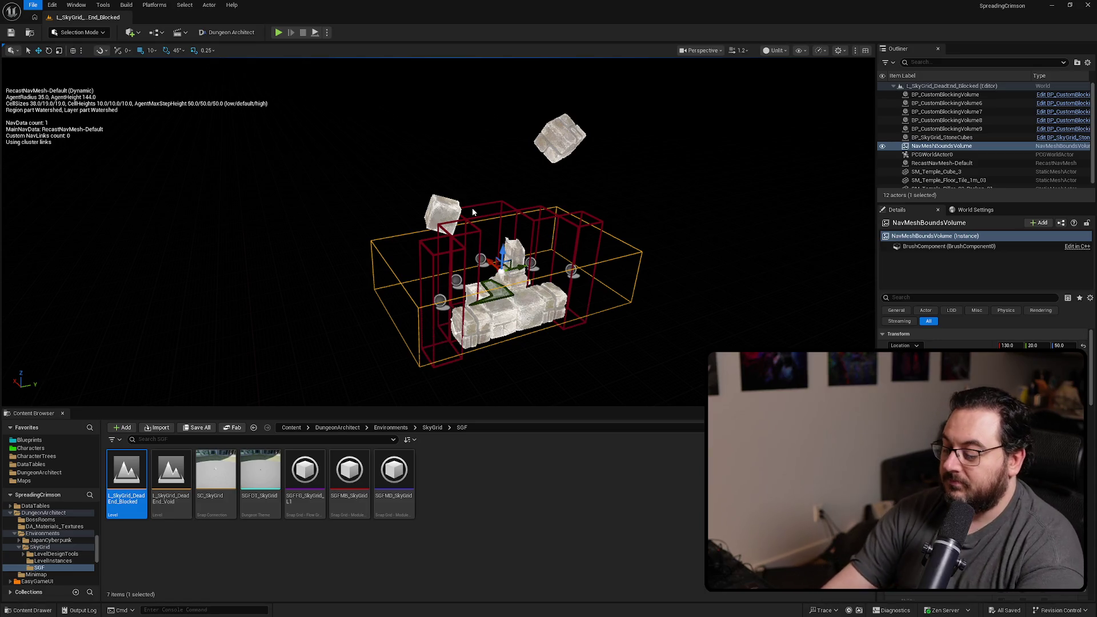
- Play-test the level in immersive mode, running the character toward the stairs and dashing forward
key("F11")
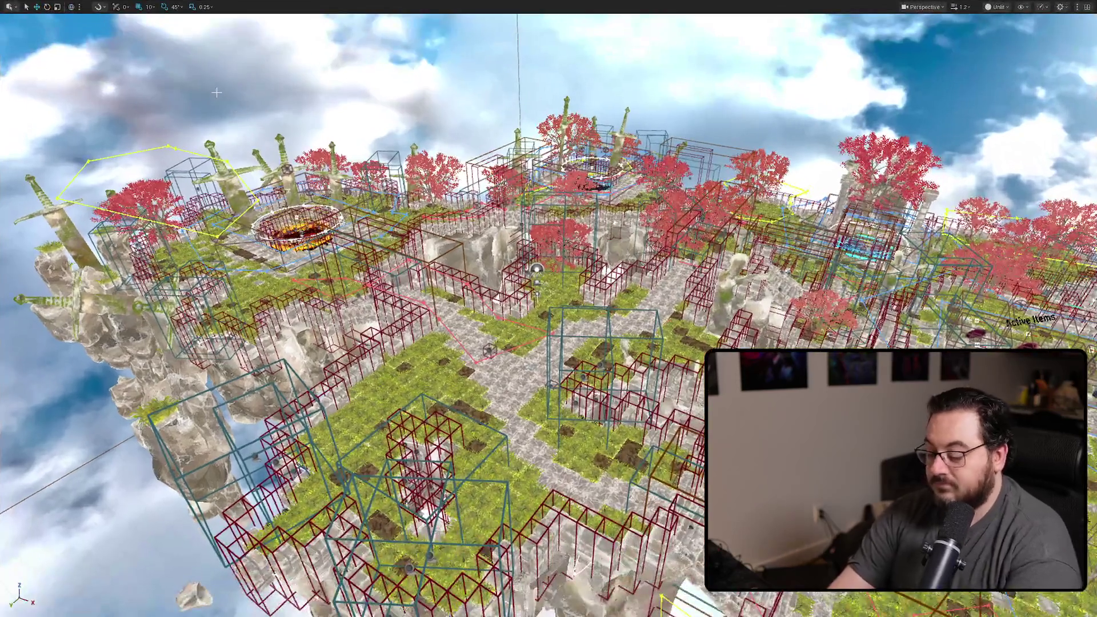
key("alt+p")
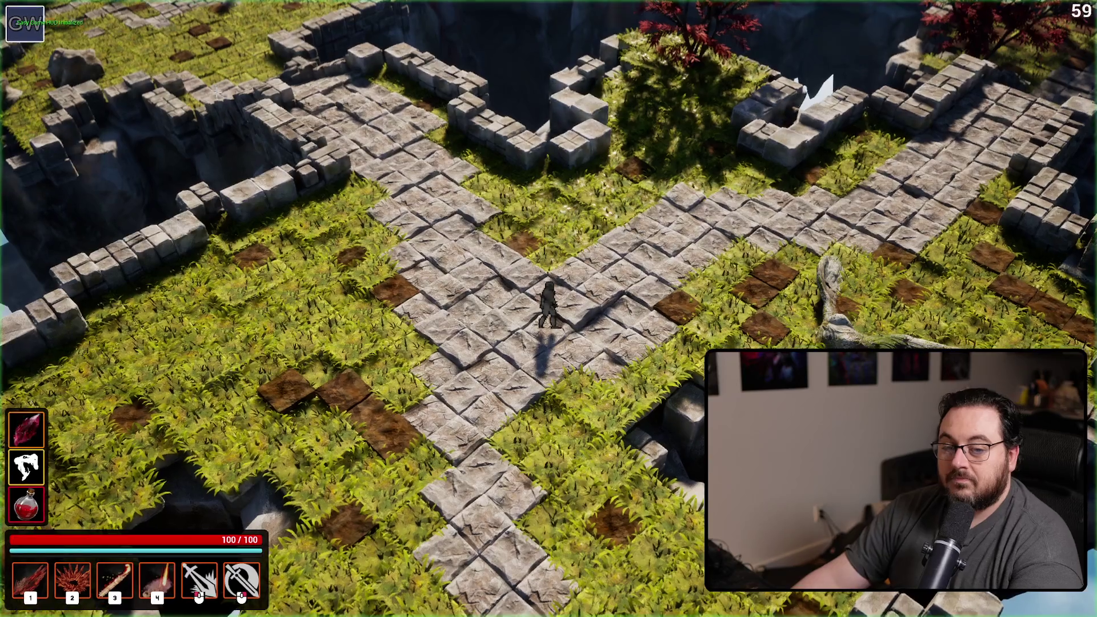
key("s")
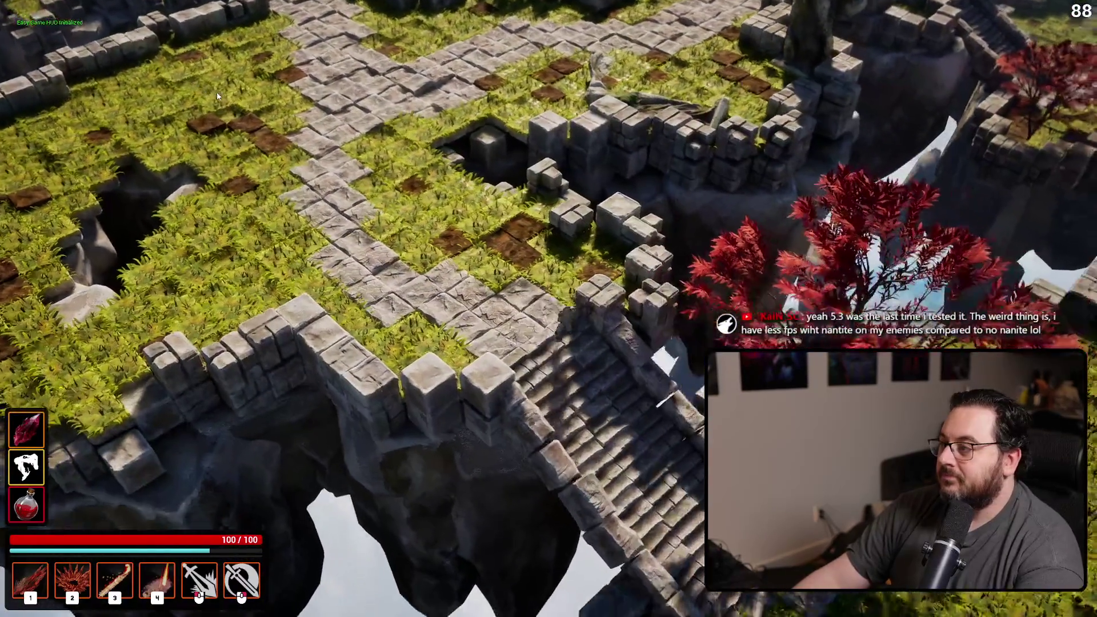
key("d")
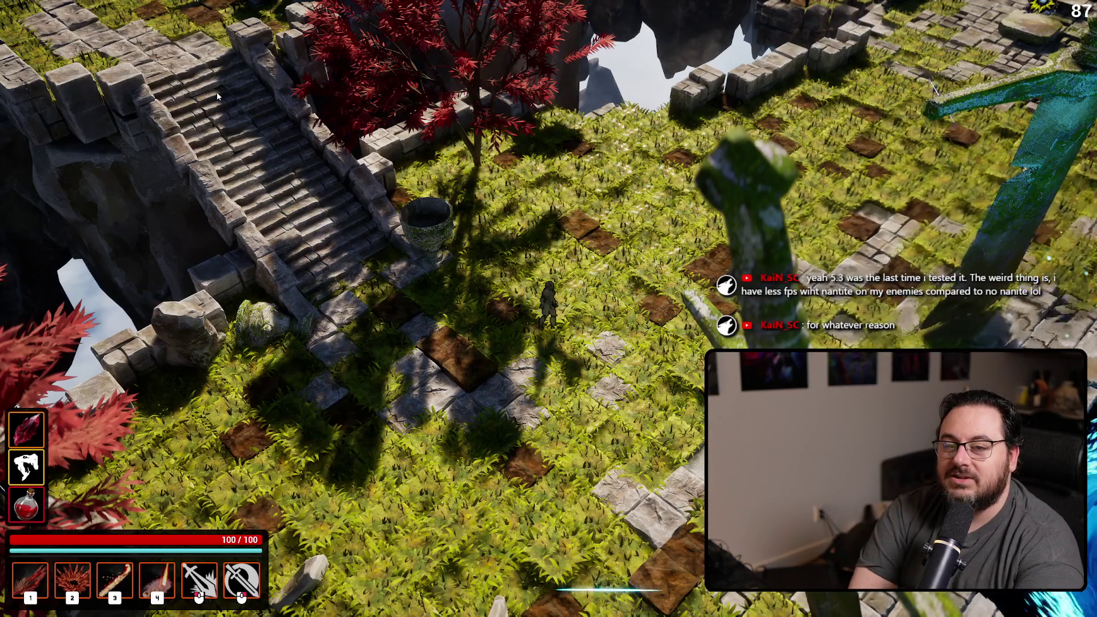
key("space")
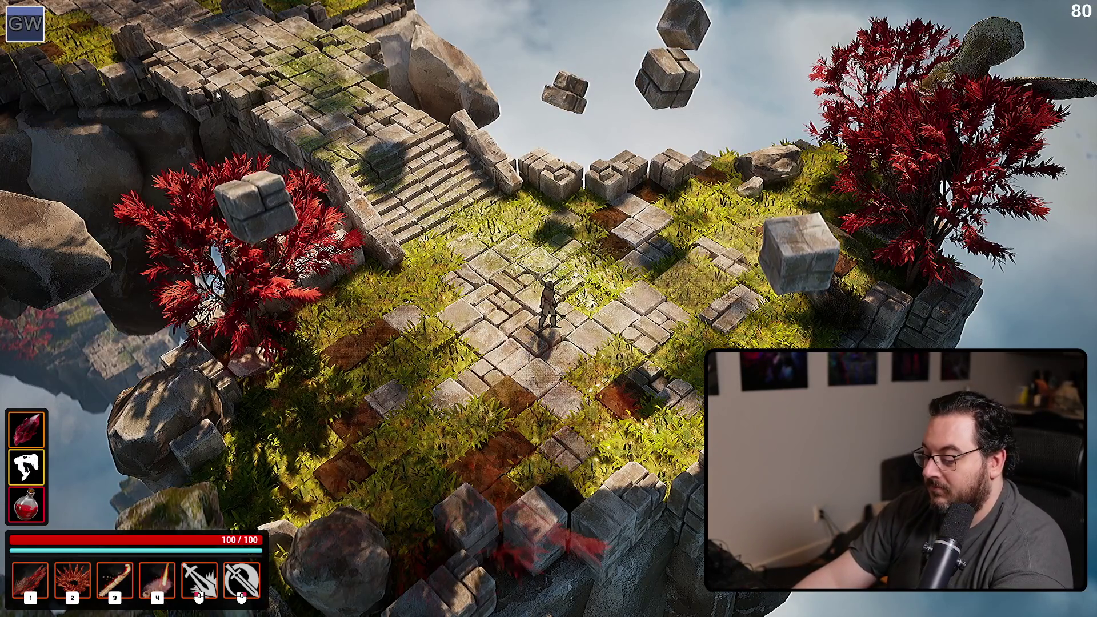
- Eject from play, fly the camera over the floating islands to the stone bridge, then stop
key("F8")
key("s")
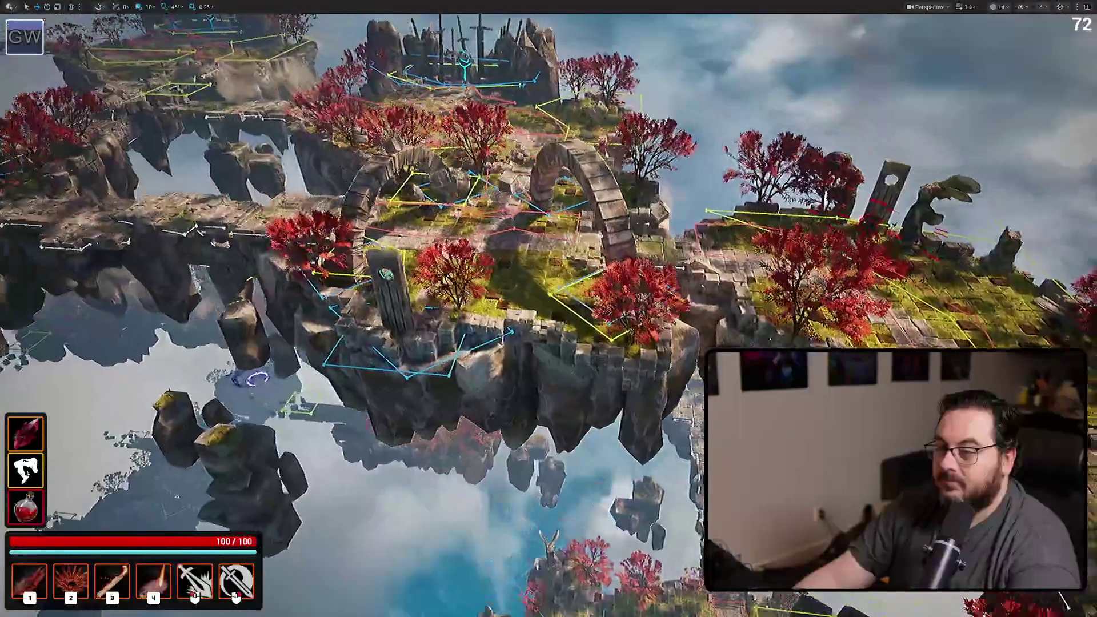
key("w")
scroll(498, 561, "up", 3)
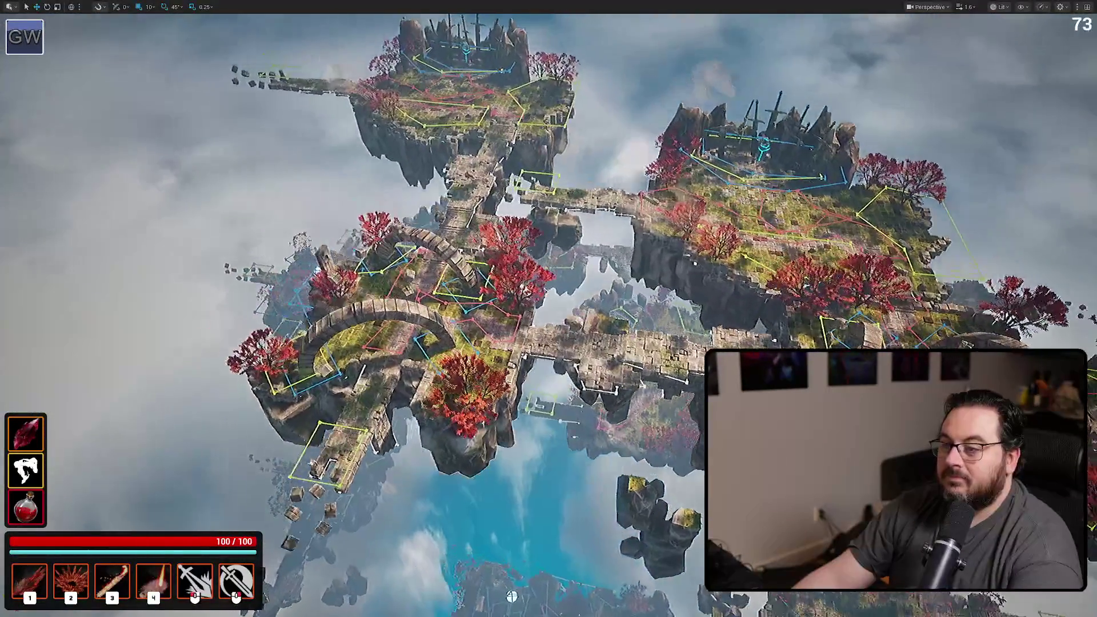
key("w")
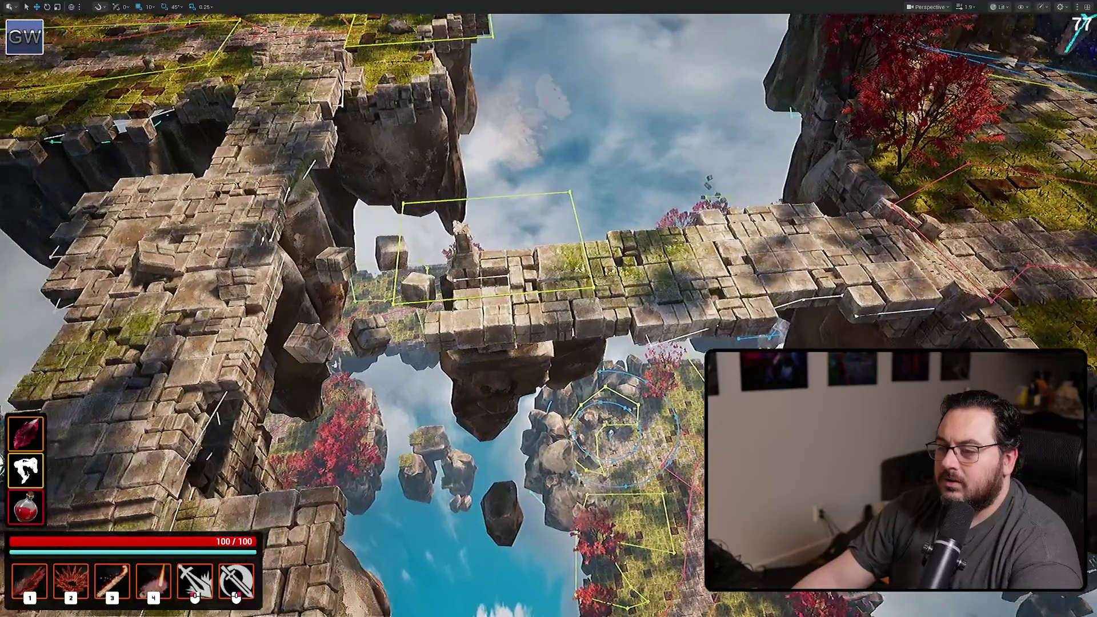
key("w")
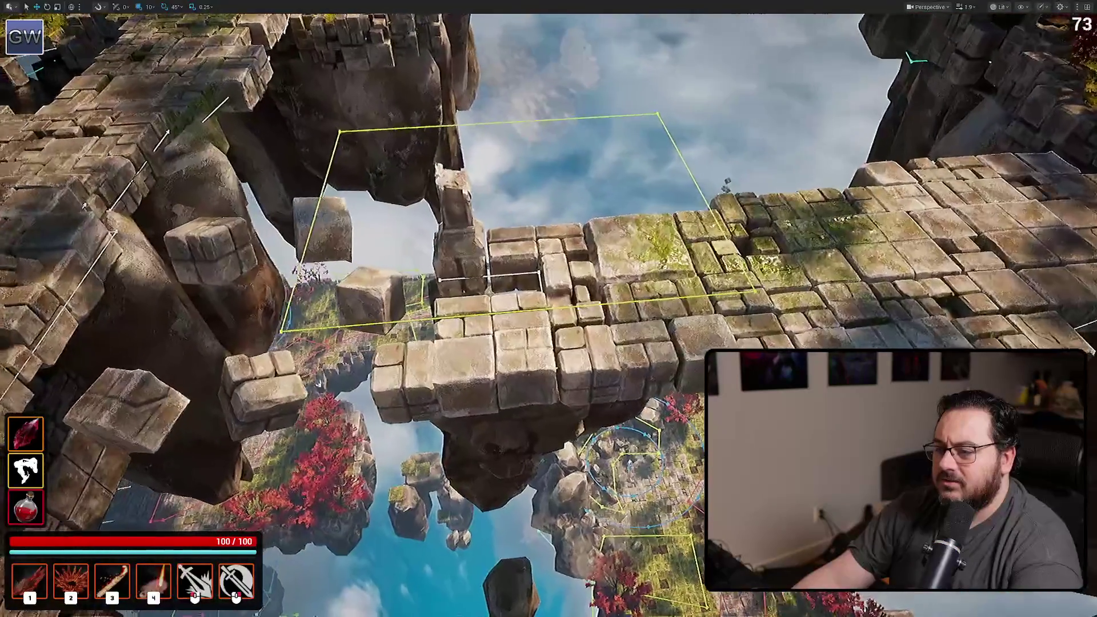
key("s")
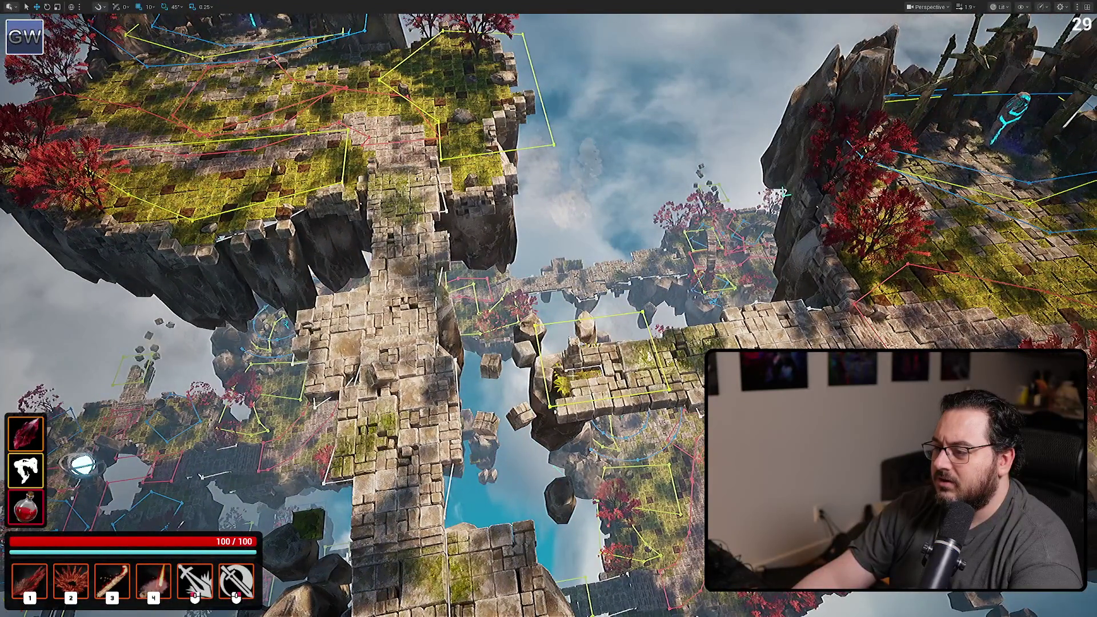
key("w")
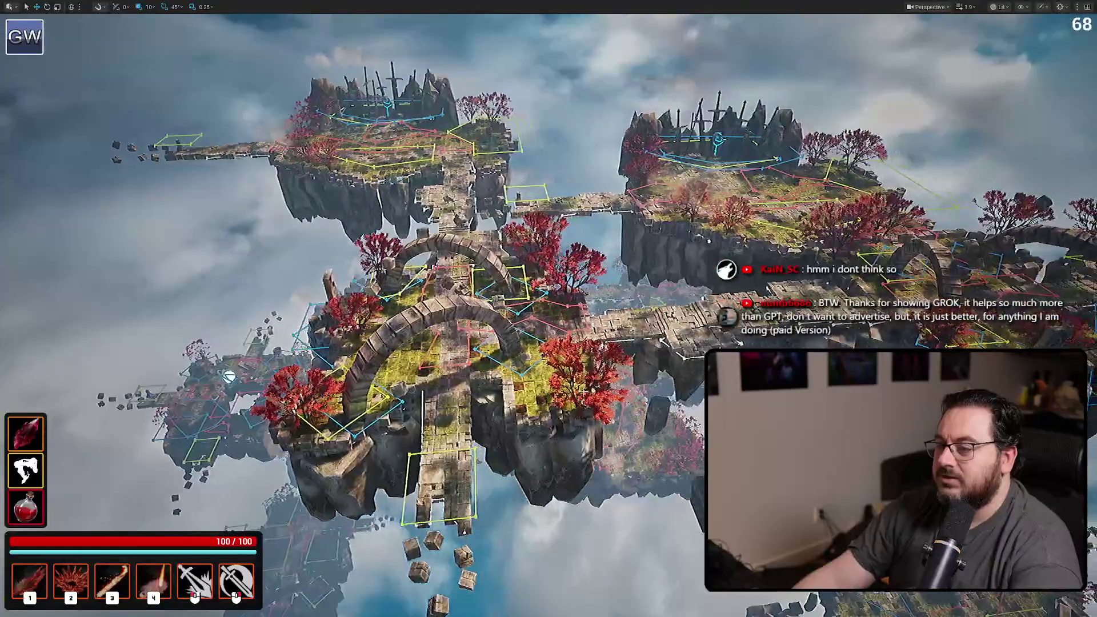
key("Escape")
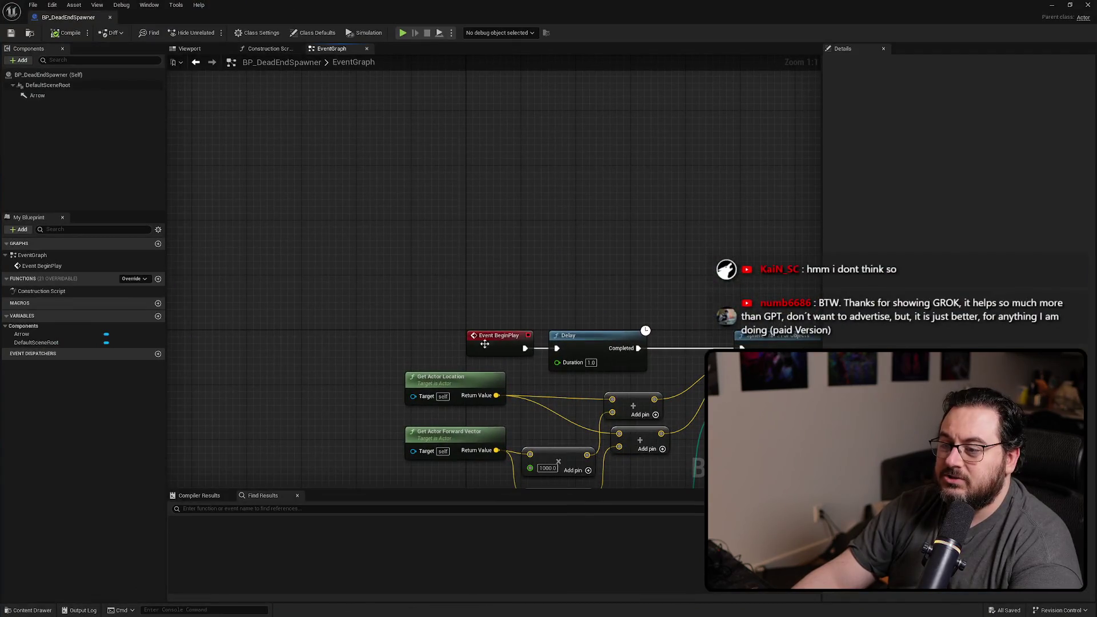
- Add Get Game Mode, cast it to GM_ItsSpreading, and run the cast from Event BeginPlay
mouse_move(523, 348)
left_mouse_down()
mouse_move(432, 224)
mouse_move(418, 182)
mouse_move(439, 183)
left_mouse_up()
type("get")
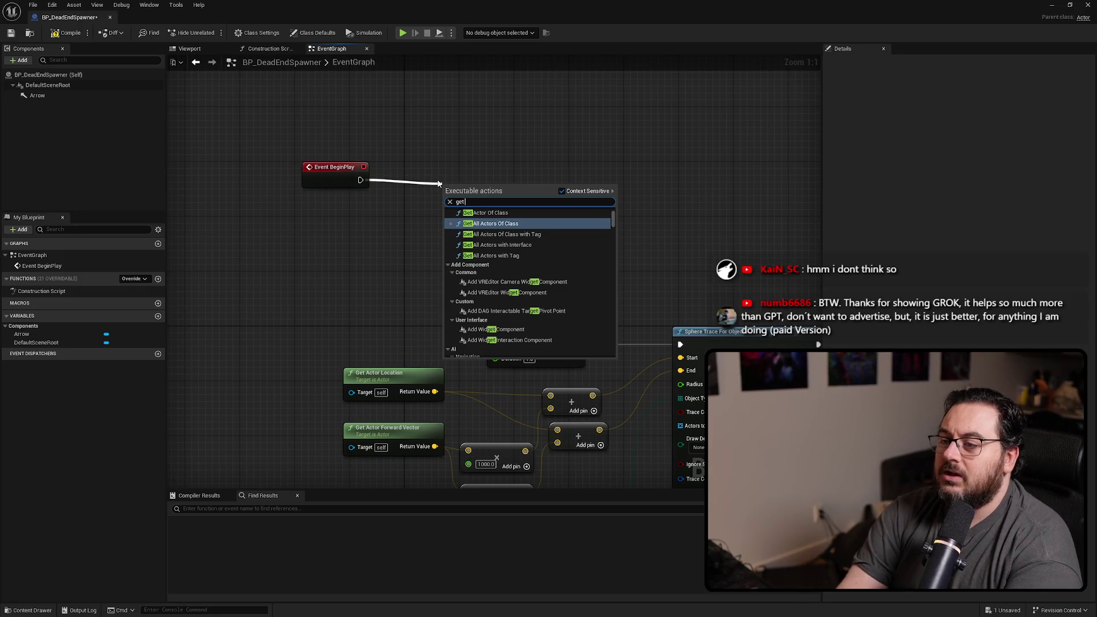
key("Escape")
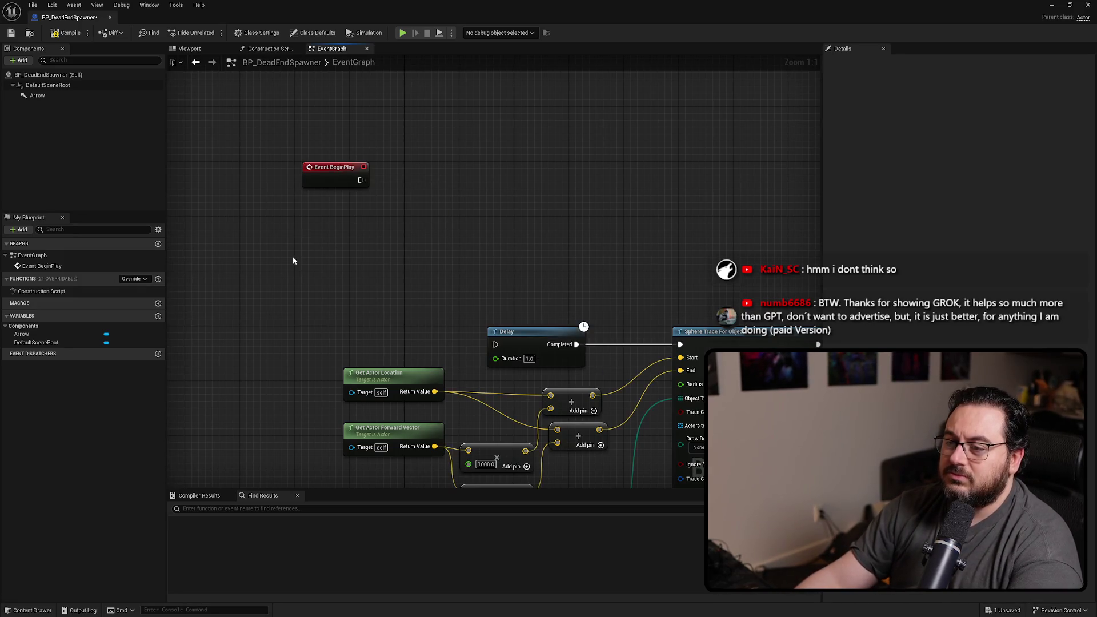
right_click(295, 223)
type("get game mode")
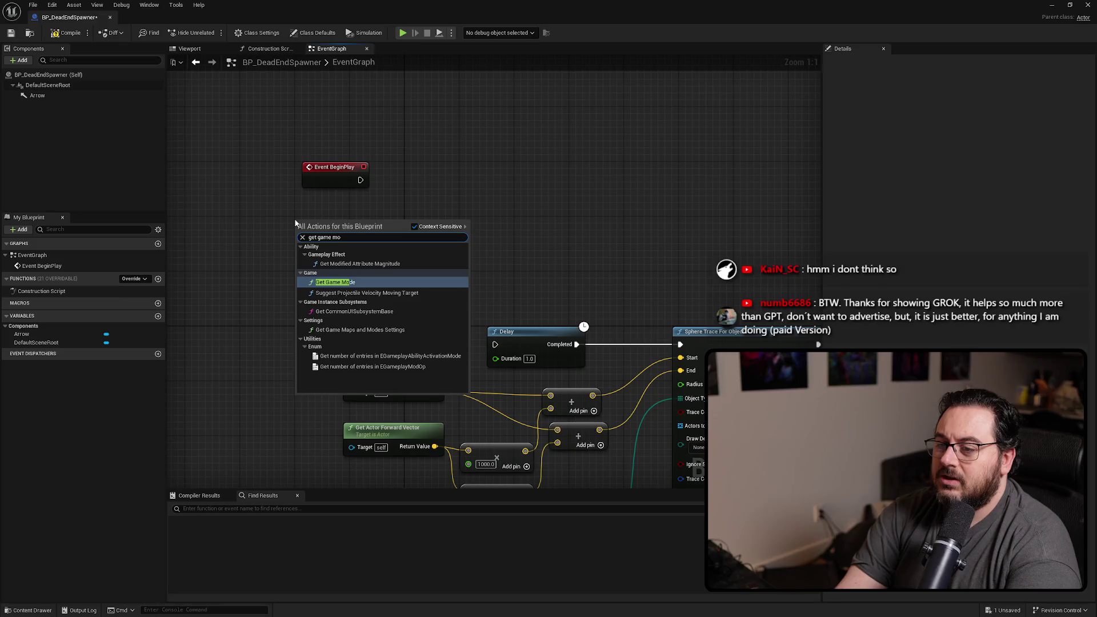
key("Return")
left_click_drag(364, 239, 424, 163)
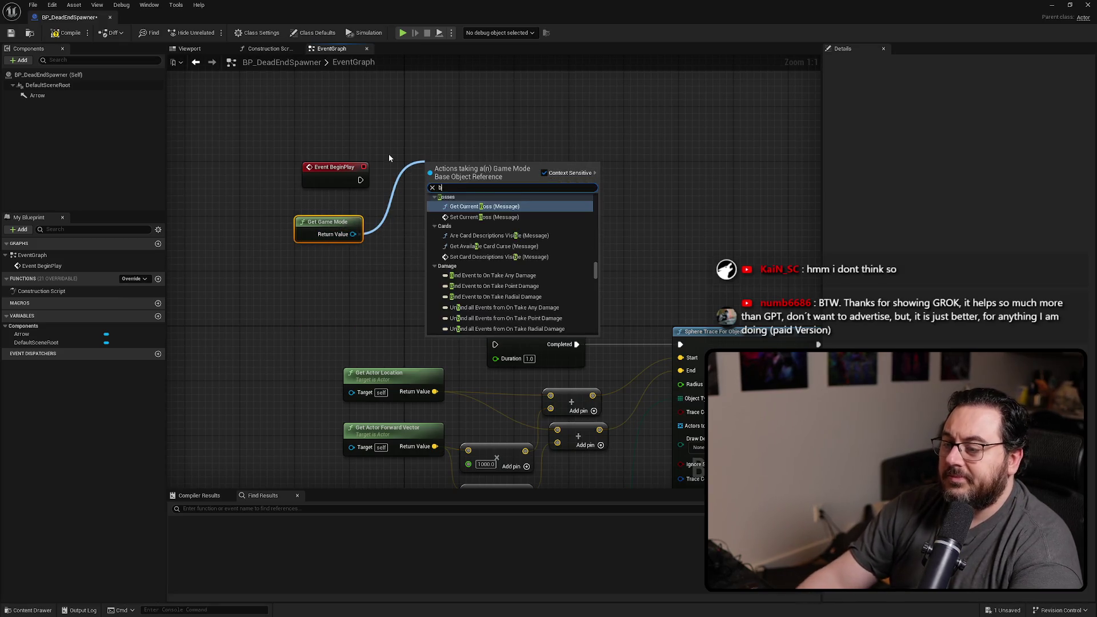
type("bind event")
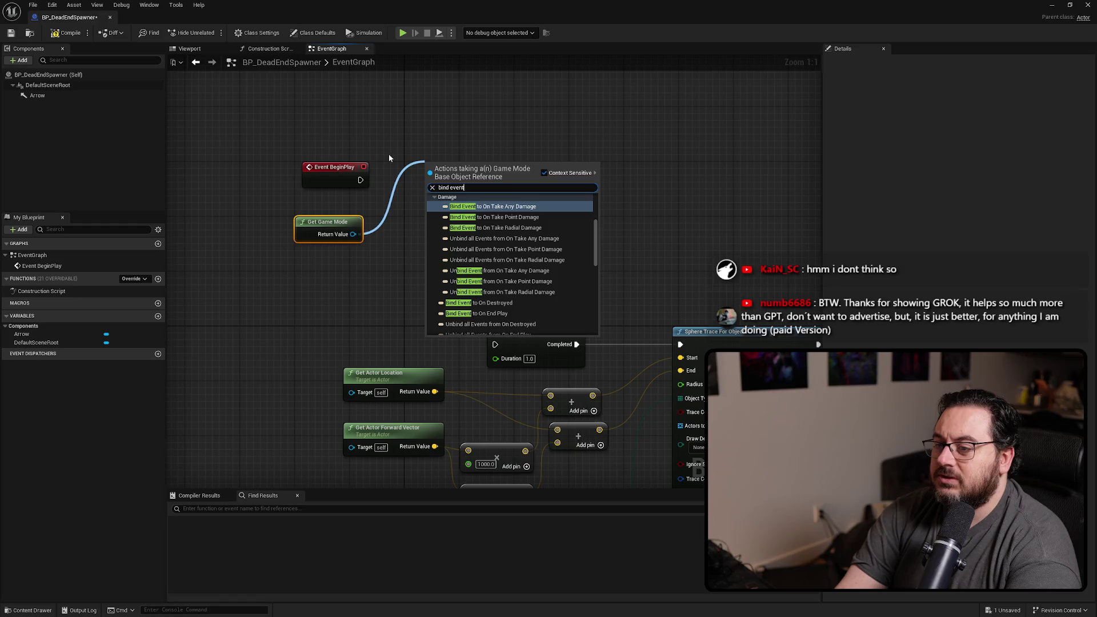
key("ctrl+a")
type("cast togm")
key("Return")
mouse_move(360, 179)
left_mouse_down()
mouse_move(427, 180)
mouse_move(414, 177)
left_mouse_up()
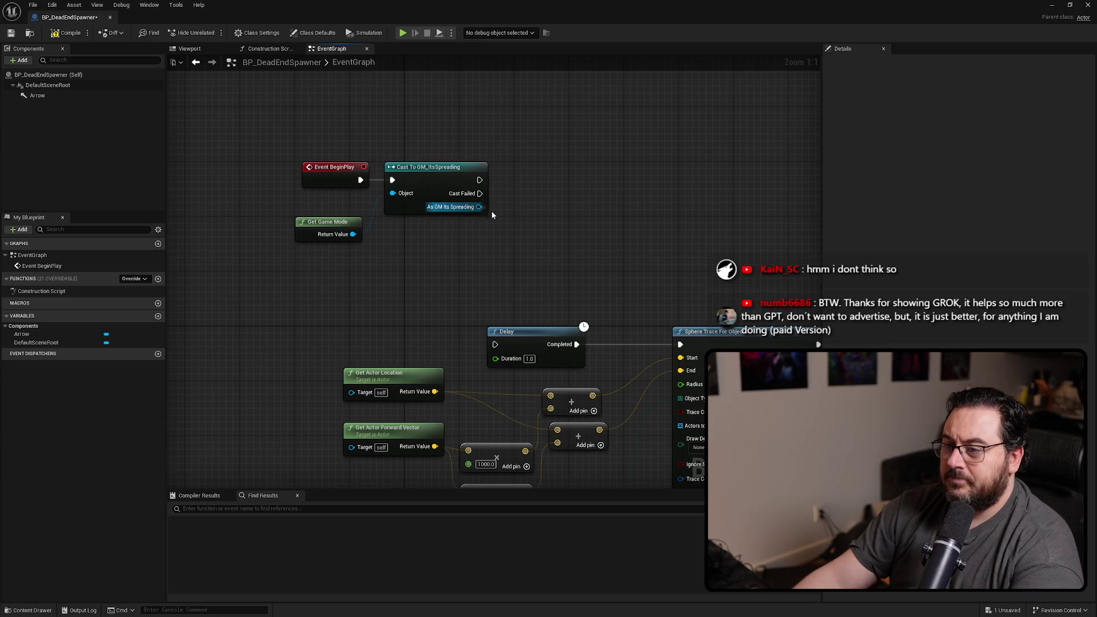
- Add a Bind Event to Player Spawned node fed by the As GM Its Spreading output
left_click_drag(479, 207, 540, 233)
type("bind")
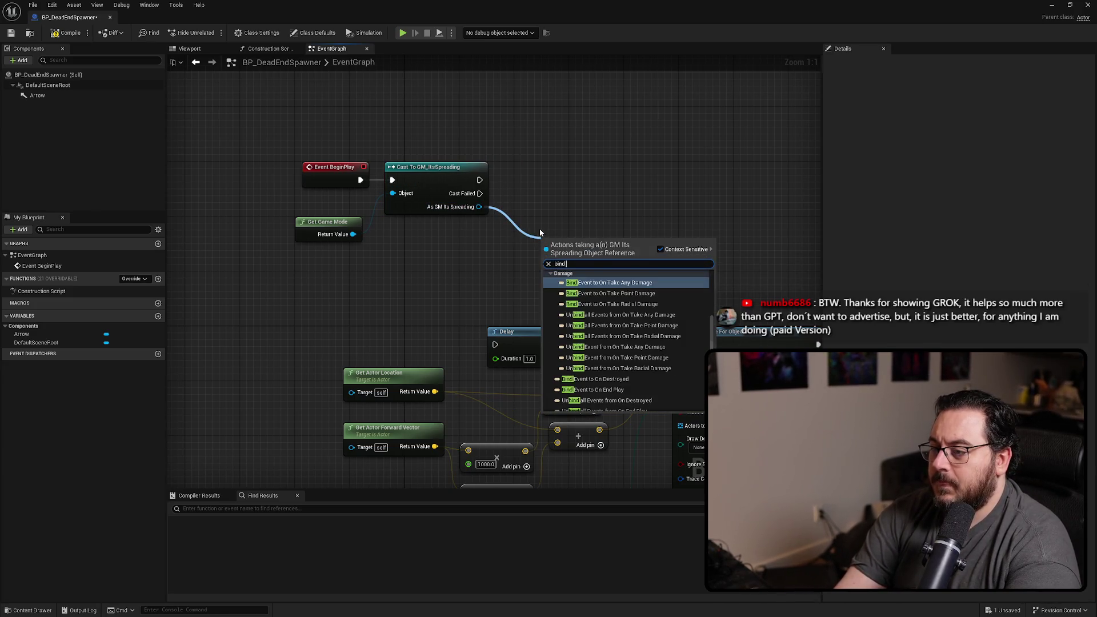
type(" to dung")
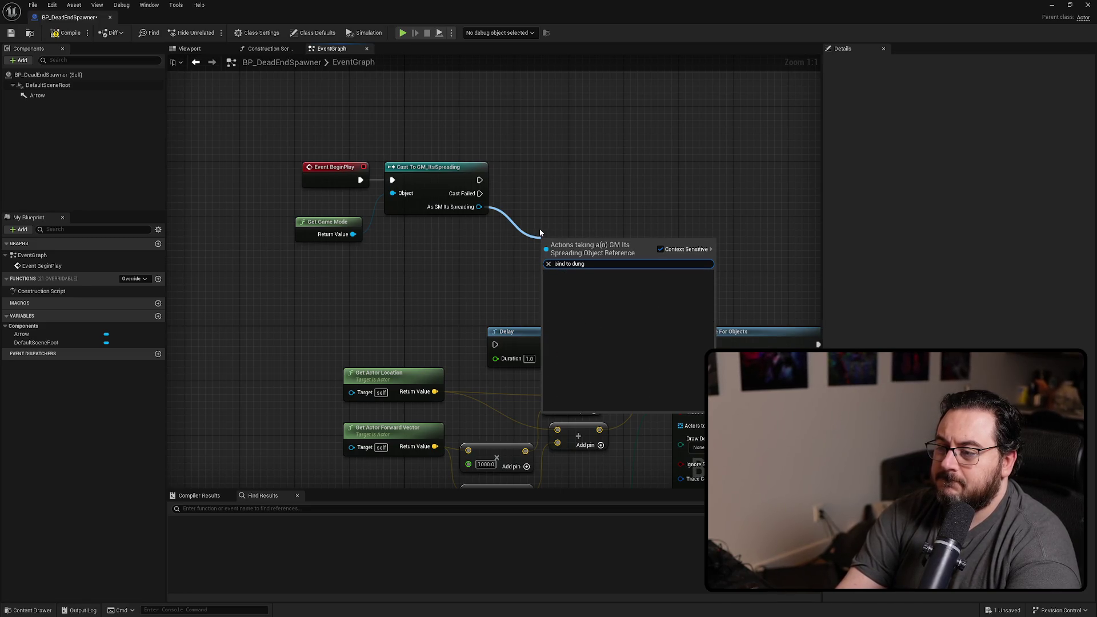
key("BackSpace")
key("BackSpace")
key("BackSpace")
type("player")
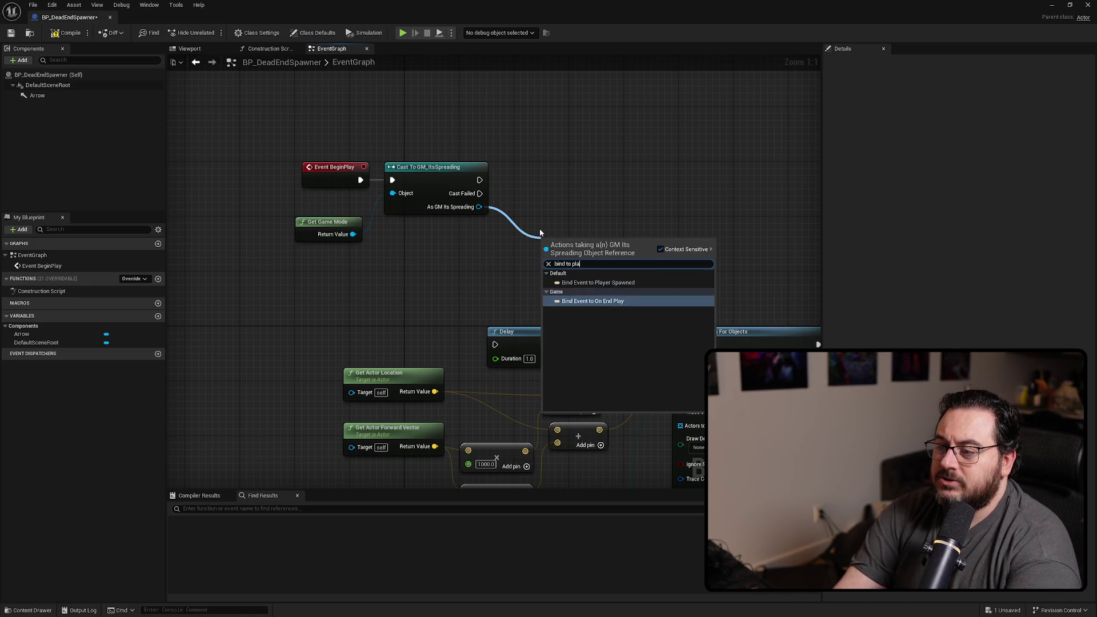
key("Return")
left_click_drag(586, 244, 553, 173)
mouse_move(597, 247)
left_mouse_down()
mouse_move(441, 225)
mouse_move(368, 262)
left_mouse_up()
left_click(441, 225)
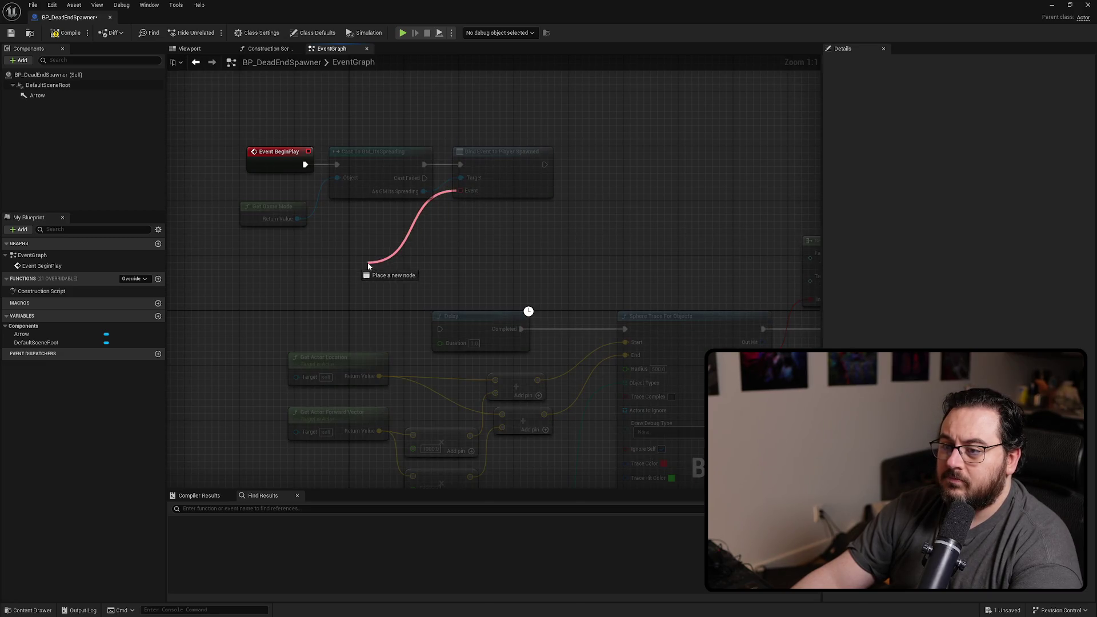
- Create a custom event named SpawnDeadEnds from the Player Spawned Event pin
type("custom")
key("Return")
type("SpawnDe")
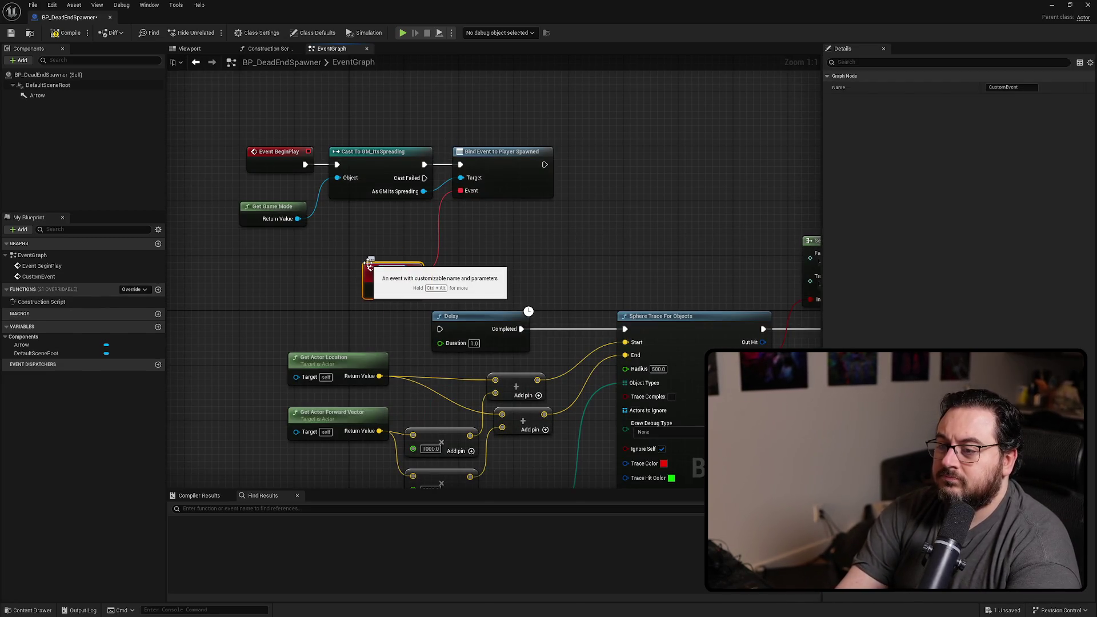
type("adEnds")
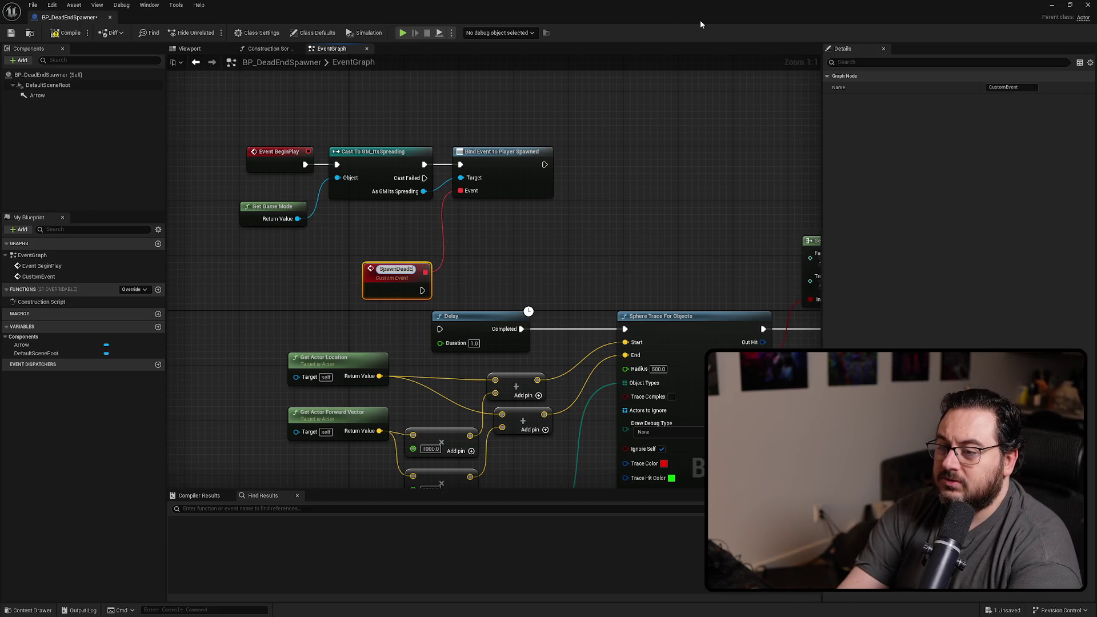
key("Return")
- Route SpawnDeadEnds through a Delay Until Next Tick into the sphere trace, deleting the old Delay
left_click_drag(423, 287, 459, 289)
type("delay un")
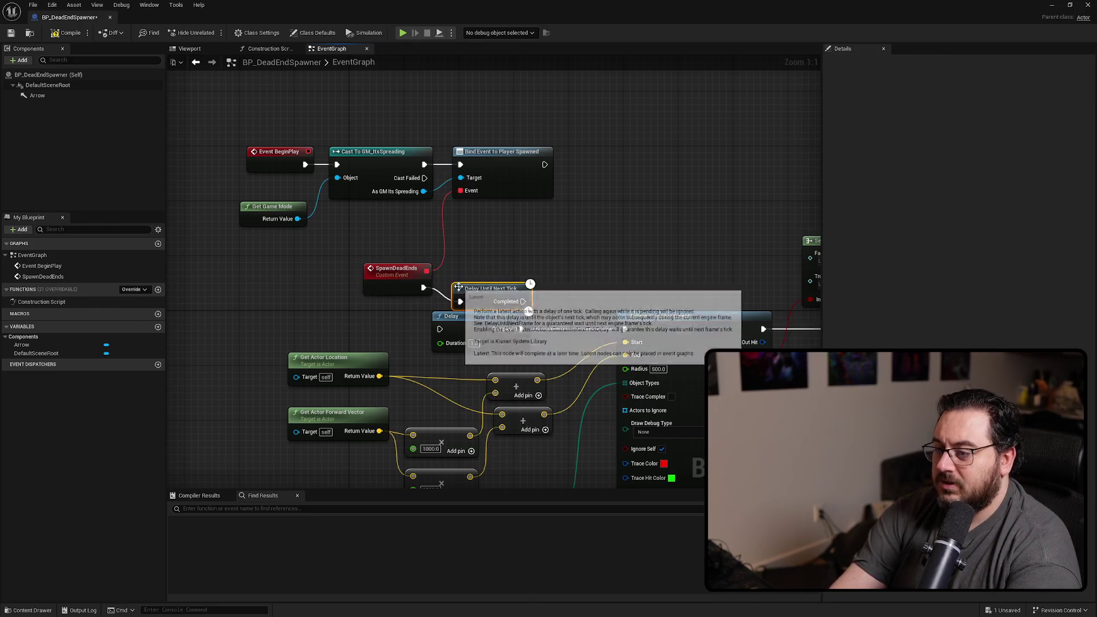
left_click(509, 341)
left_click_drag(478, 284, 624, 329)
left_click(525, 329)
key("Delete")
- Line up the math and Make Array nodes with the trace chain and save the blueprint
scroll(397, 314, "down", 5)
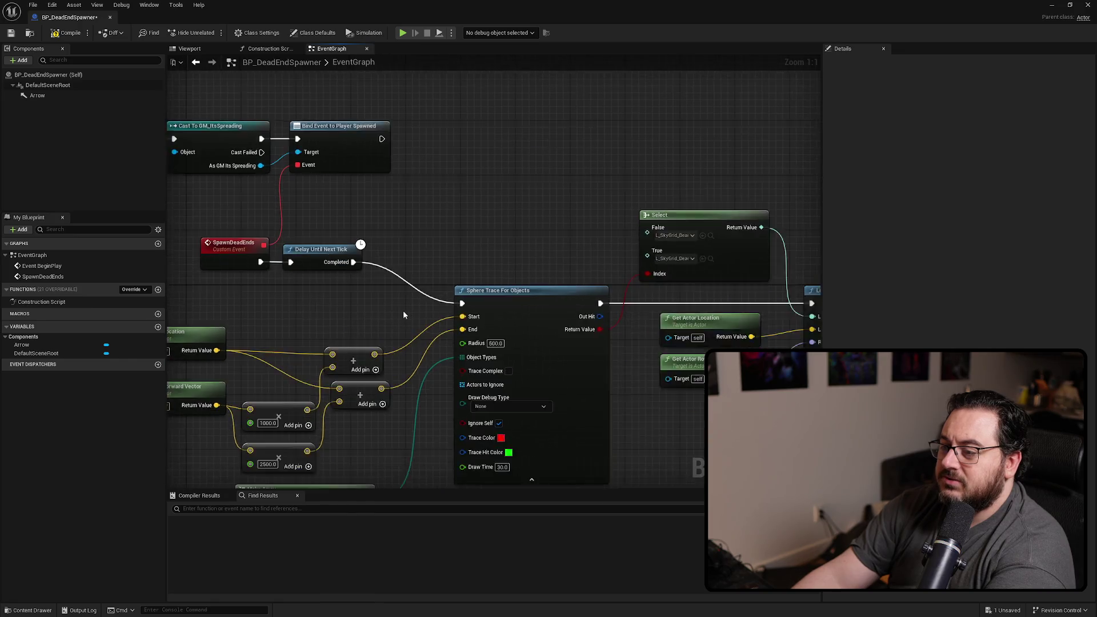
mouse_move(644, 216)
left_mouse_down()
mouse_move(540, 335)
mouse_move(406, 278)
mouse_move(396, 258)
left_mouse_up()
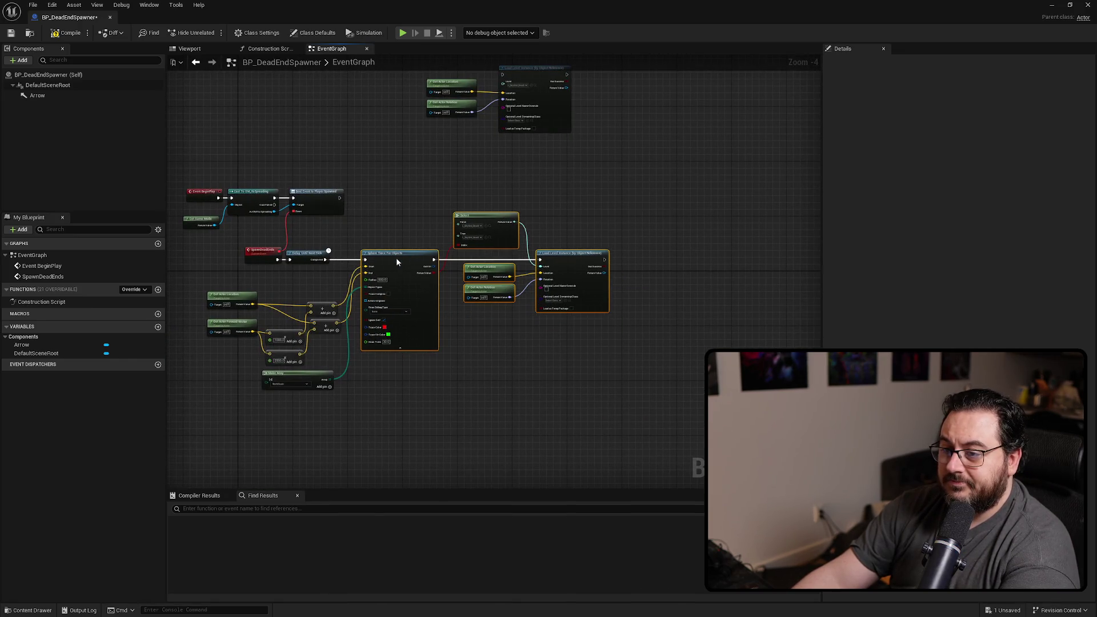
scroll(404, 259, "up", 3)
mouse_move(479, 284)
left_mouse_down()
mouse_move(338, 472)
mouse_move(350, 470)
left_mouse_up()
left_click_drag(461, 441, 450, 391)
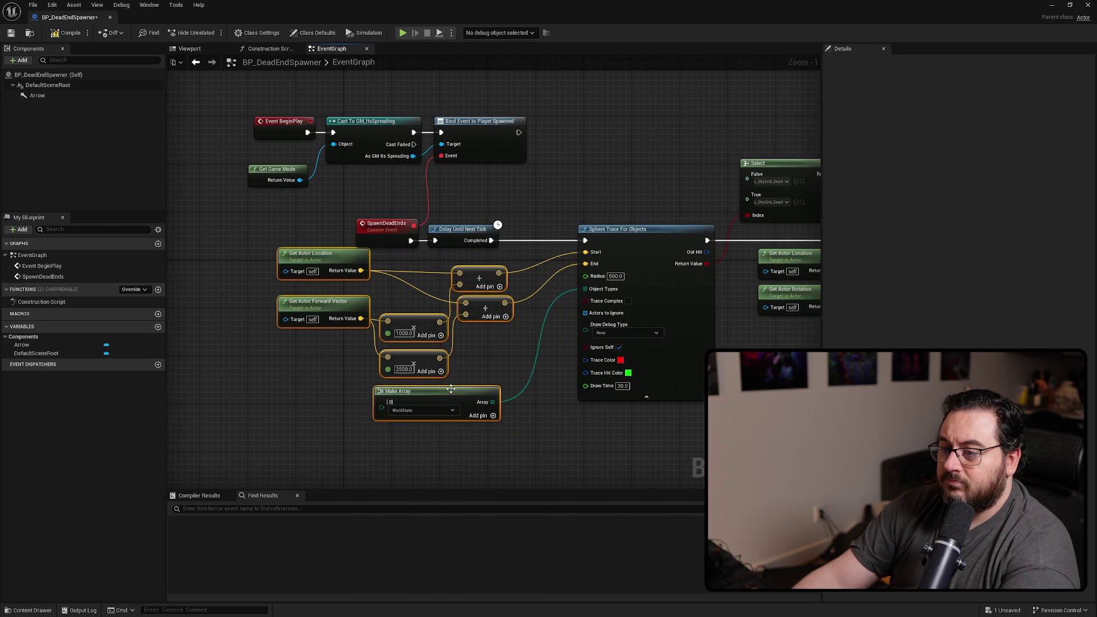
left_click(529, 354)
left_click_drag(812, 254, 649, 281)
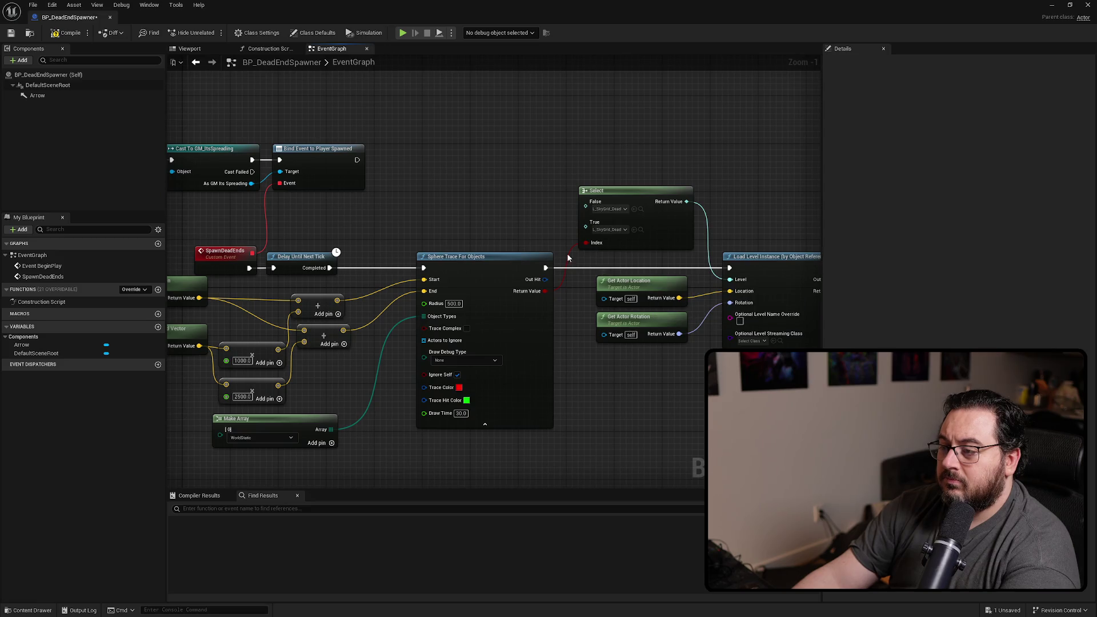
left_click(11, 33)
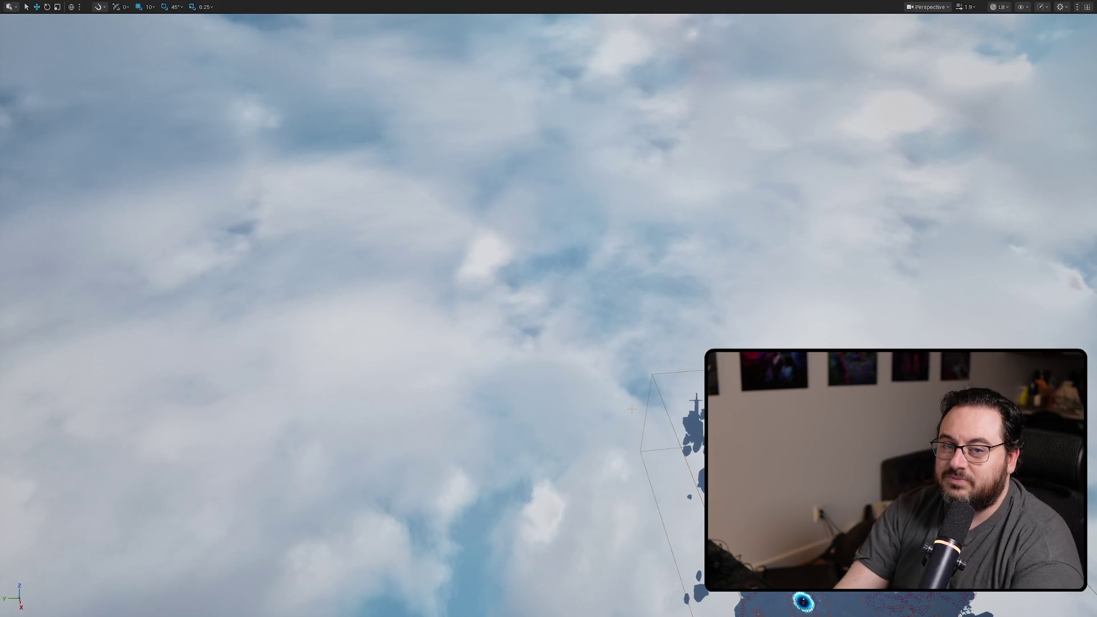
- Play in editor, run into the portal and enter it with E, then eject with F8
key("alt+p")
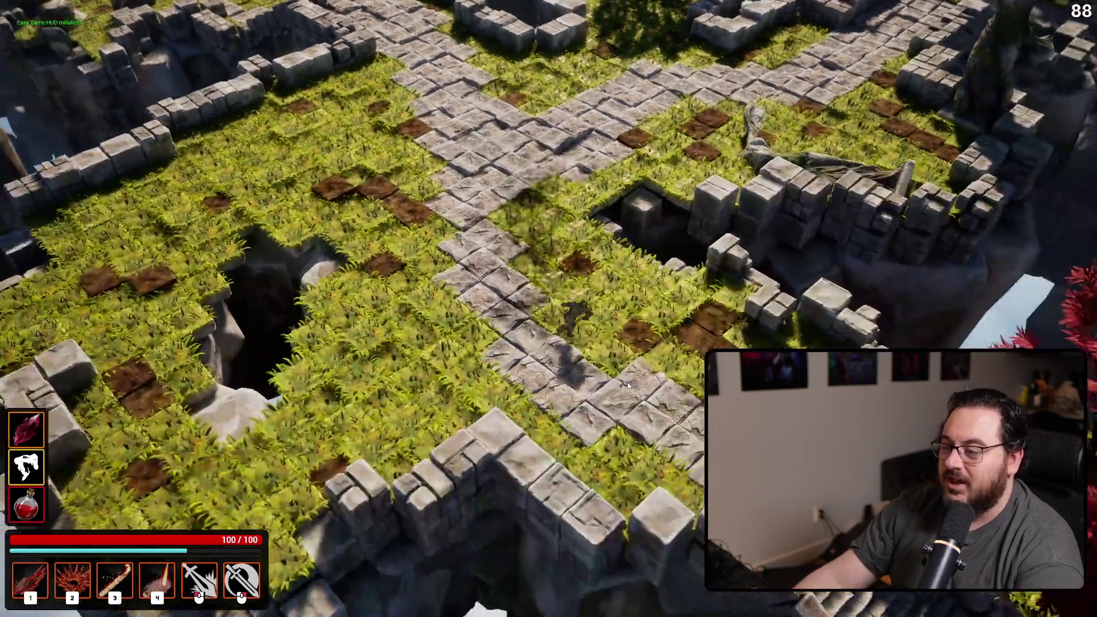
key("s")
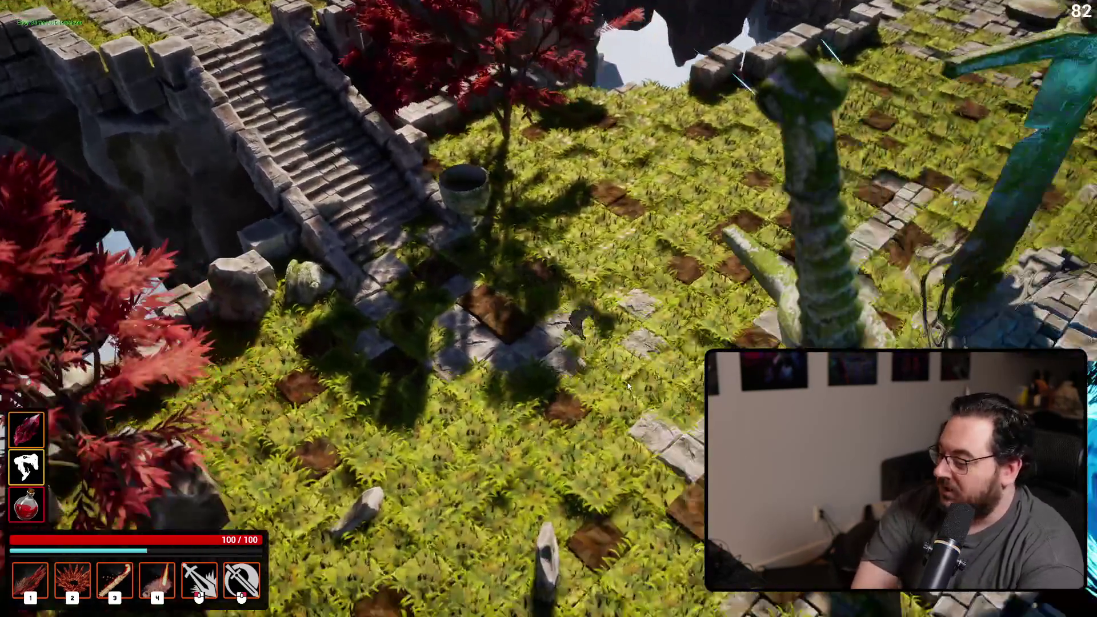
key("e")
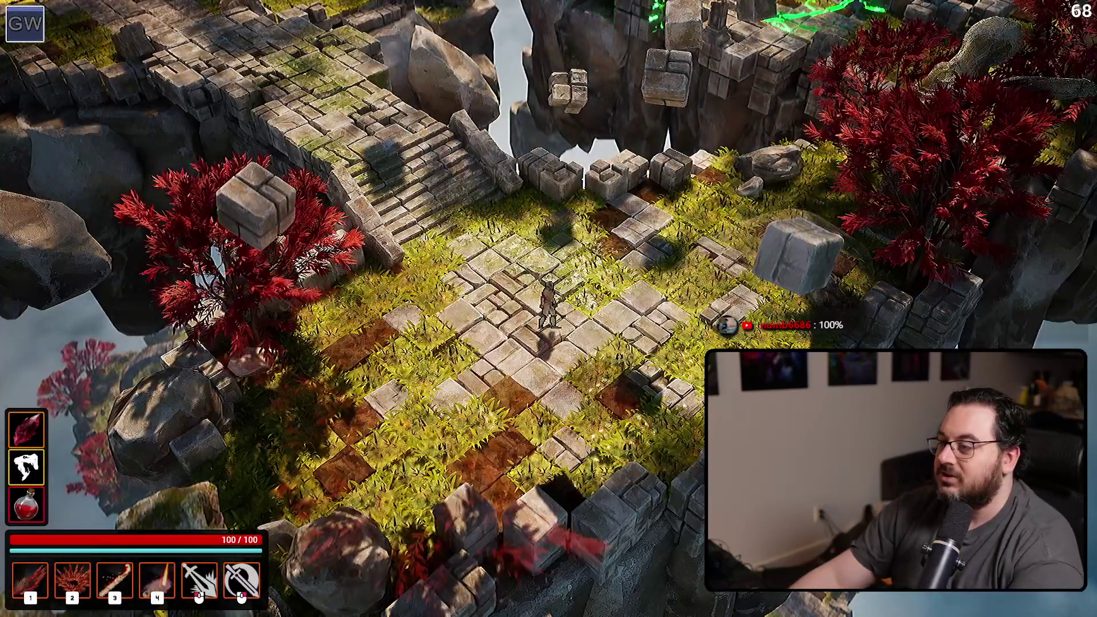
key("F8")
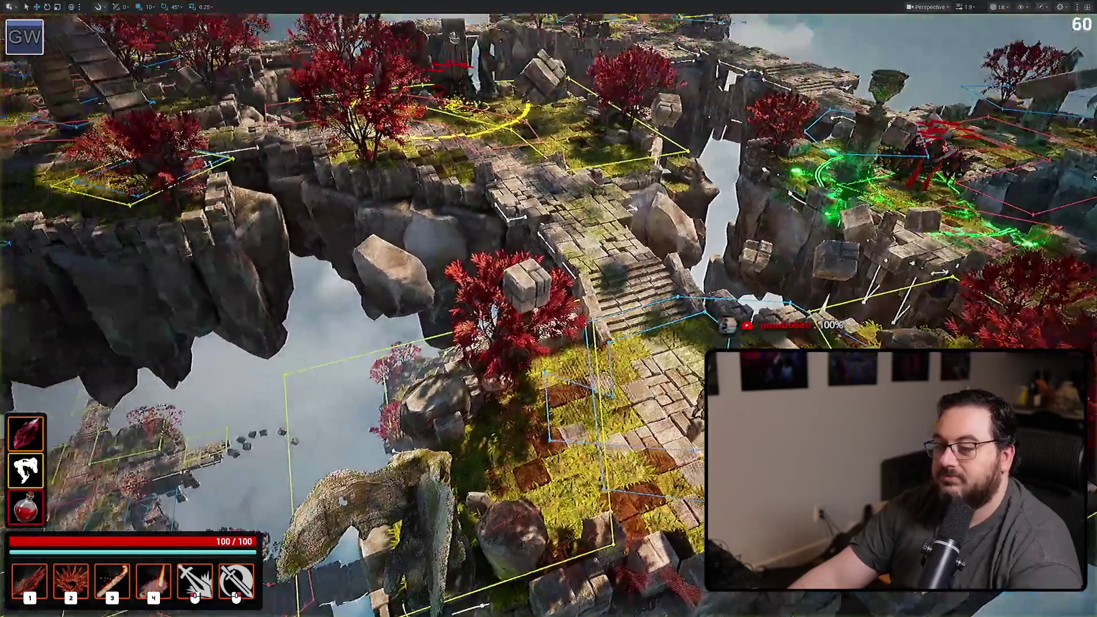
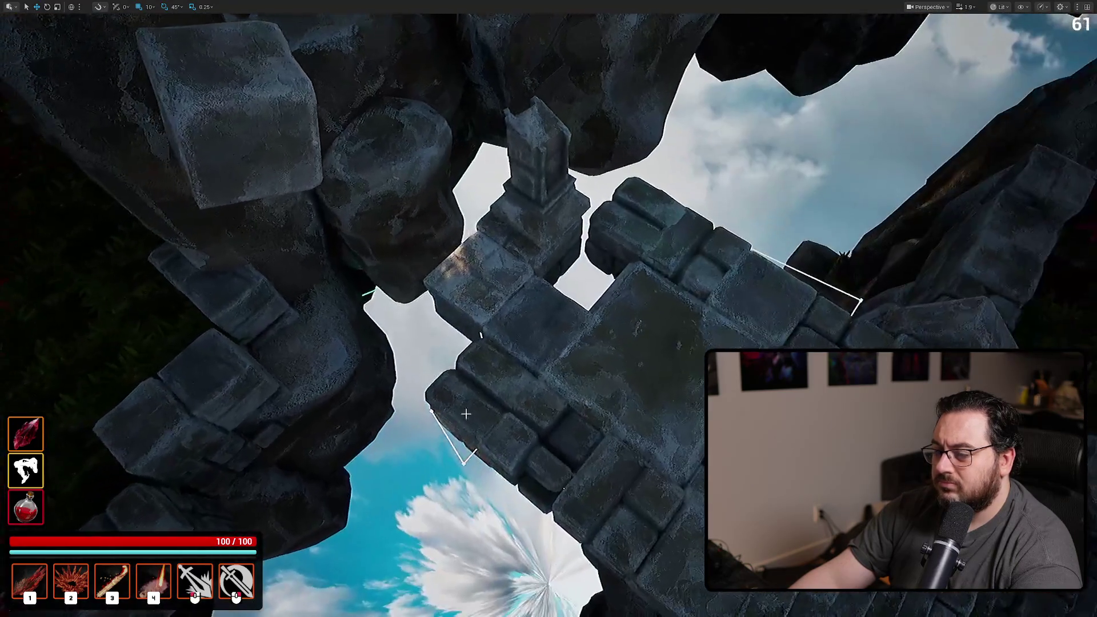
- Select the stone tower mesh, orbit and zoom in around it, then pull back to view the islands
left_click(466, 414)
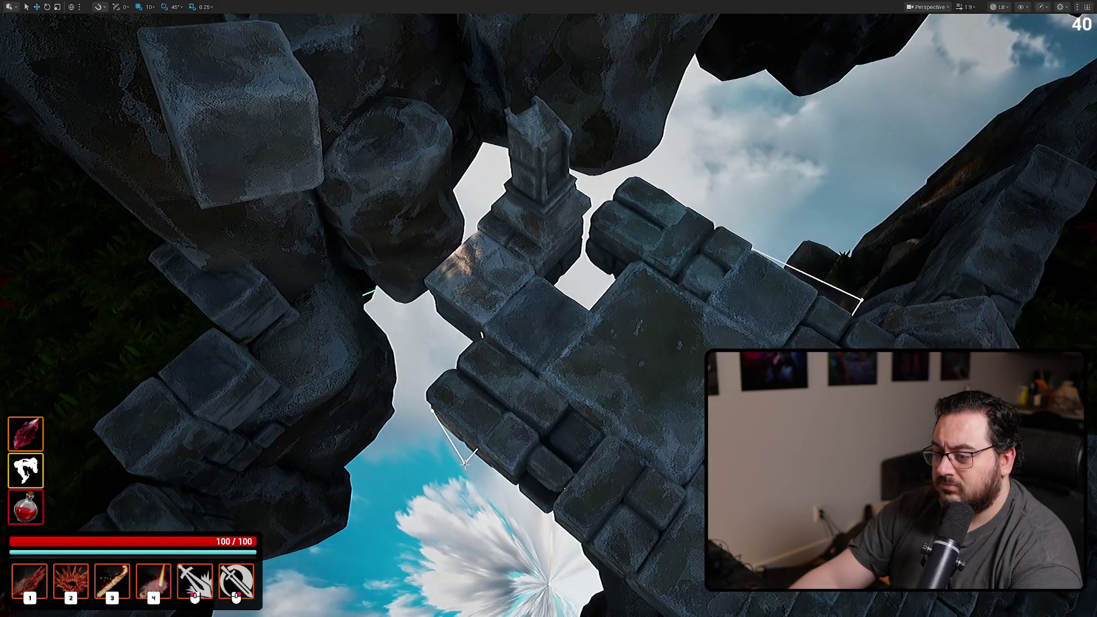
mouse_move(465, 464)
left_mouse_down()
mouse_move(529, 476)
mouse_move(545, 492)
left_mouse_up()
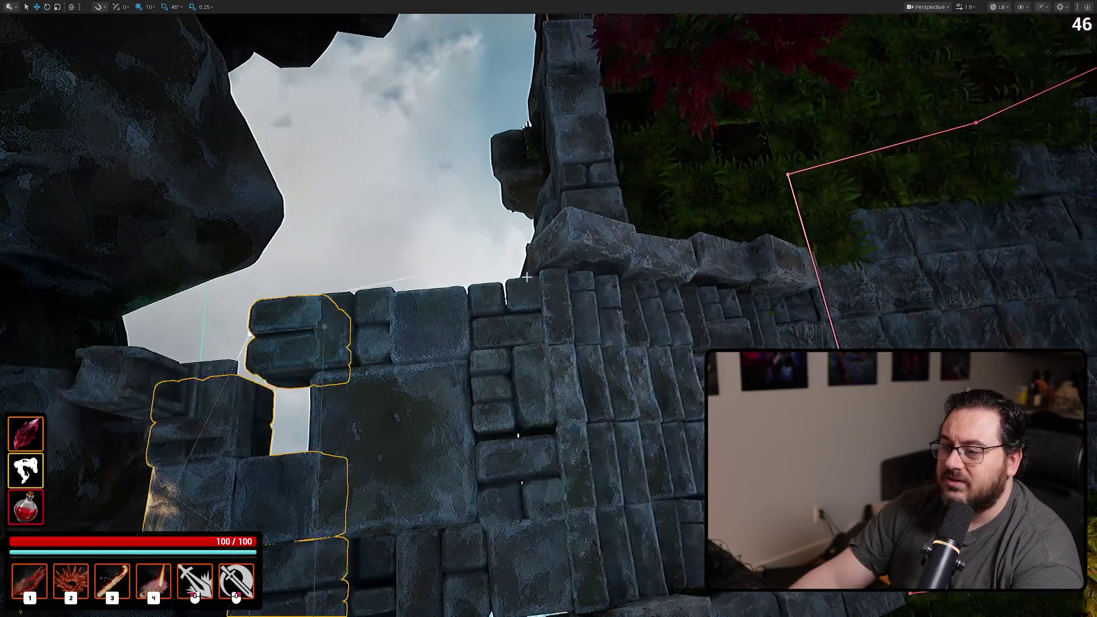
left_click_drag(545, 261, 545, 262)
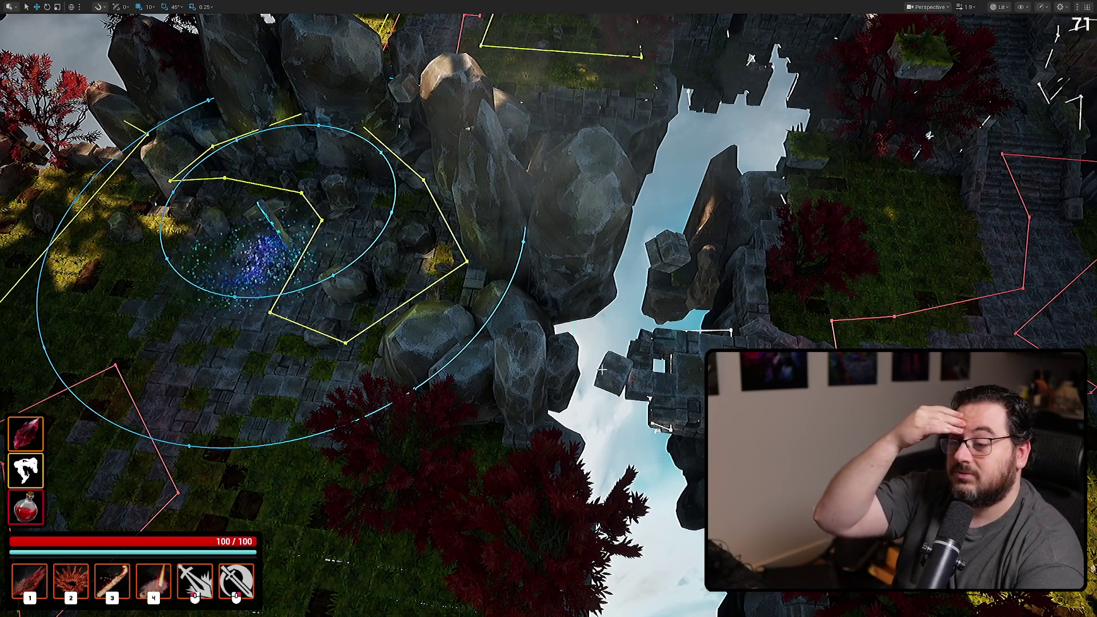
left_click_drag(602, 369, 602, 370)
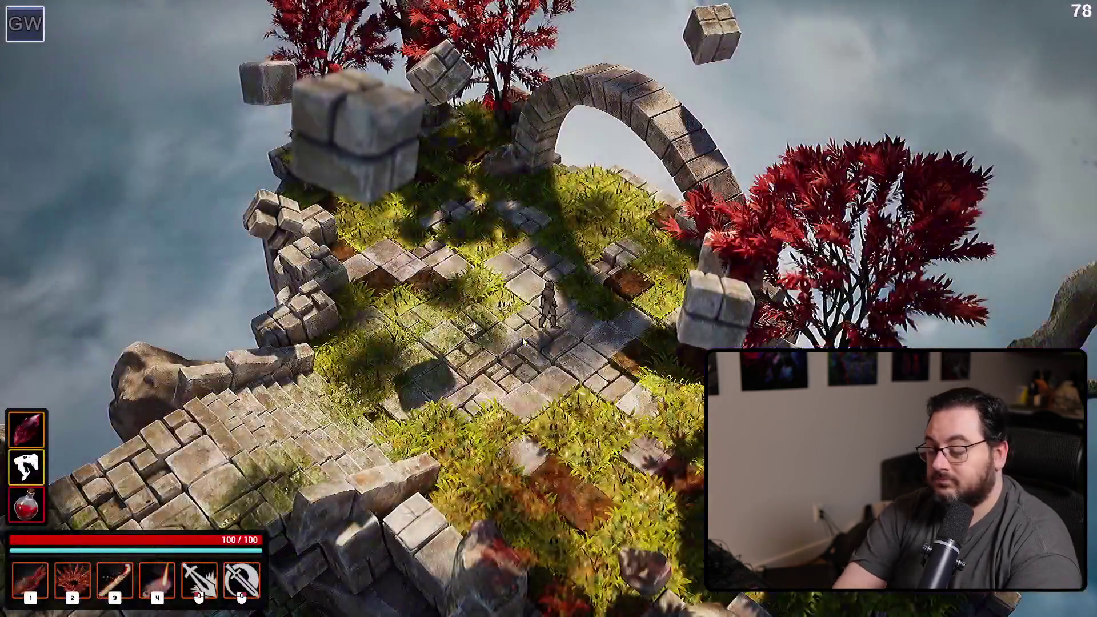
- Eject from the character with F8 to survey the islands, then stop play with Escape
key("F8")
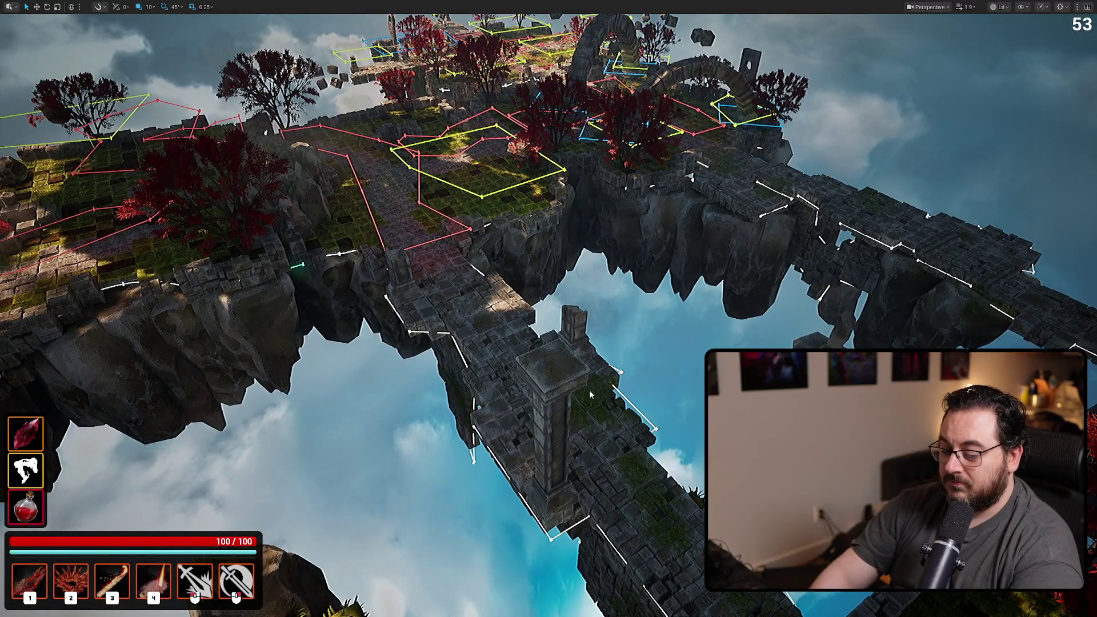
key("Escape")
- Restart play with Alt+P, run the character to the portal and enter the dungeon with E
key("alt+p")
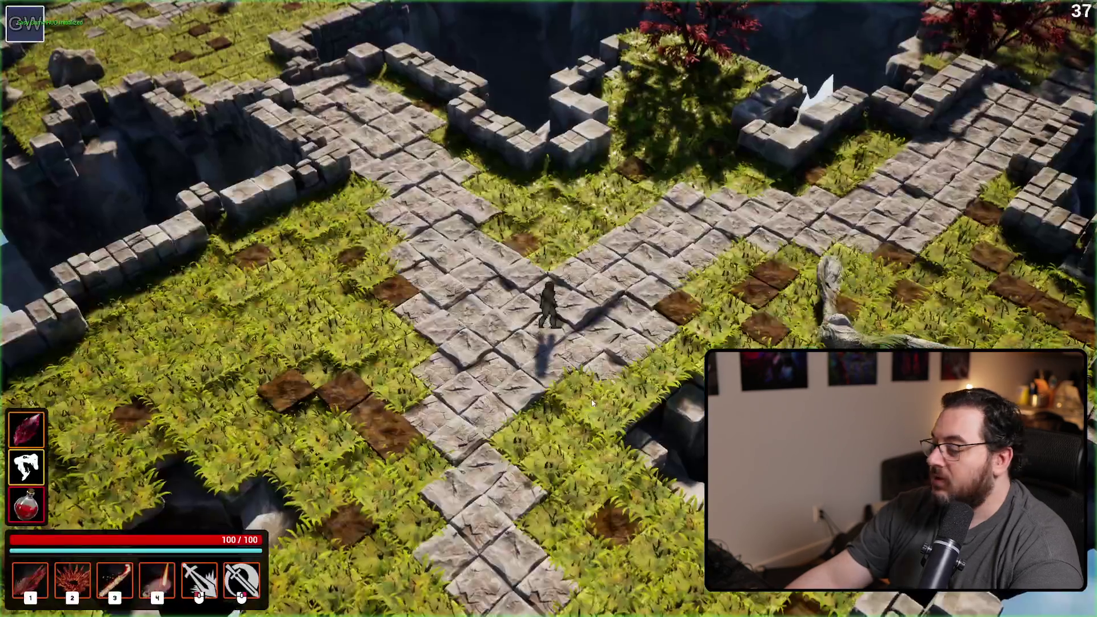
key("w")
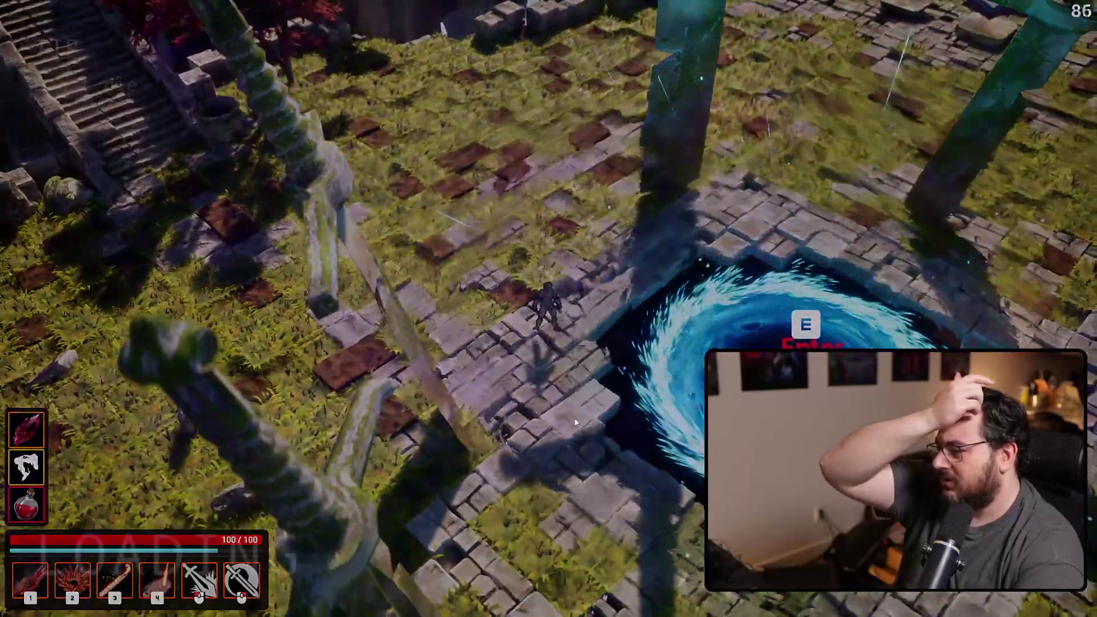
key("e")
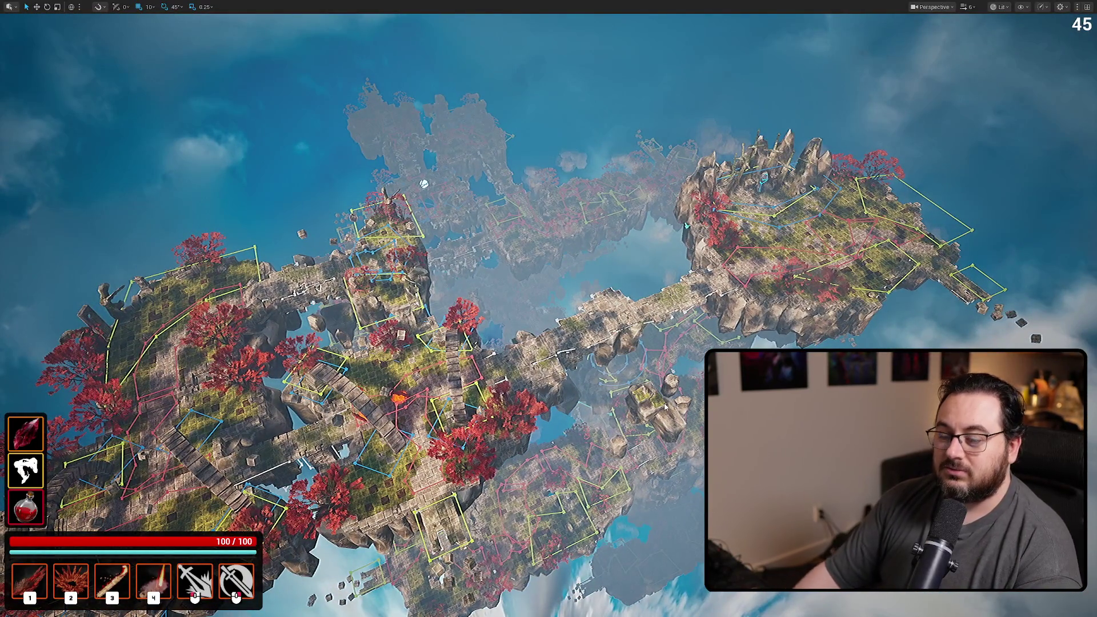
- Stop and restart play, enter the dungeon portal with E, then eject to a free camera with F8
key("Escape")
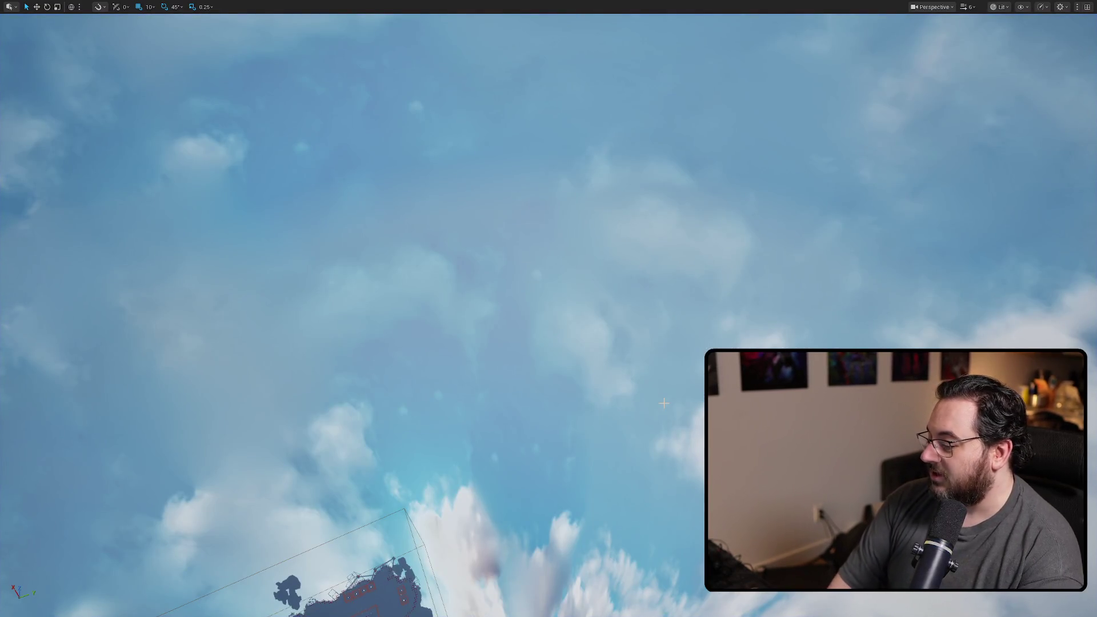
key("alt+p")
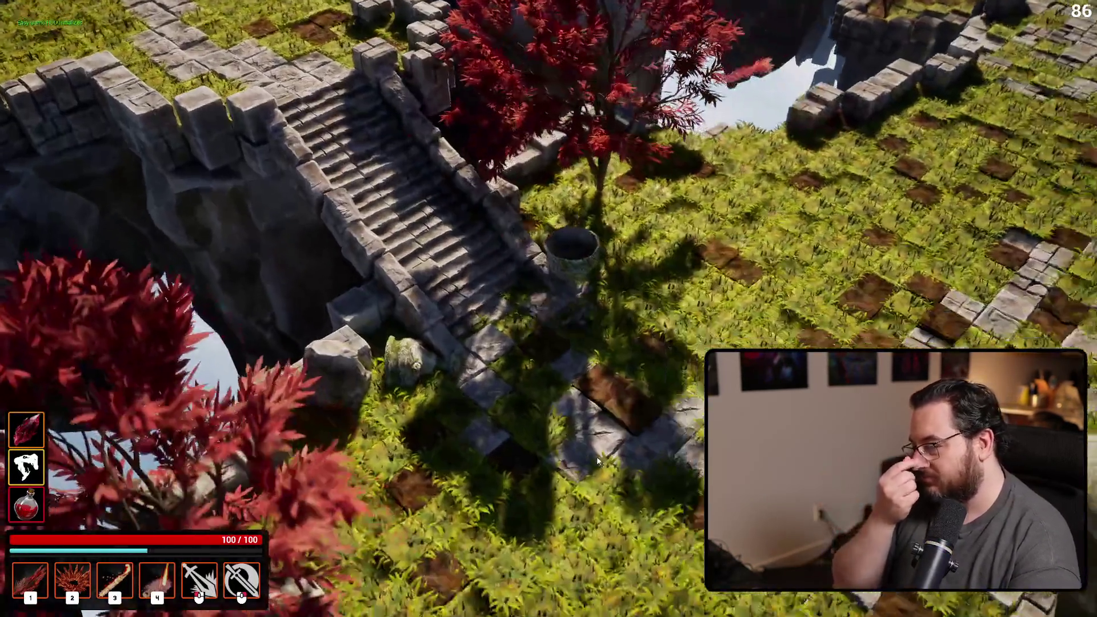
key("e")
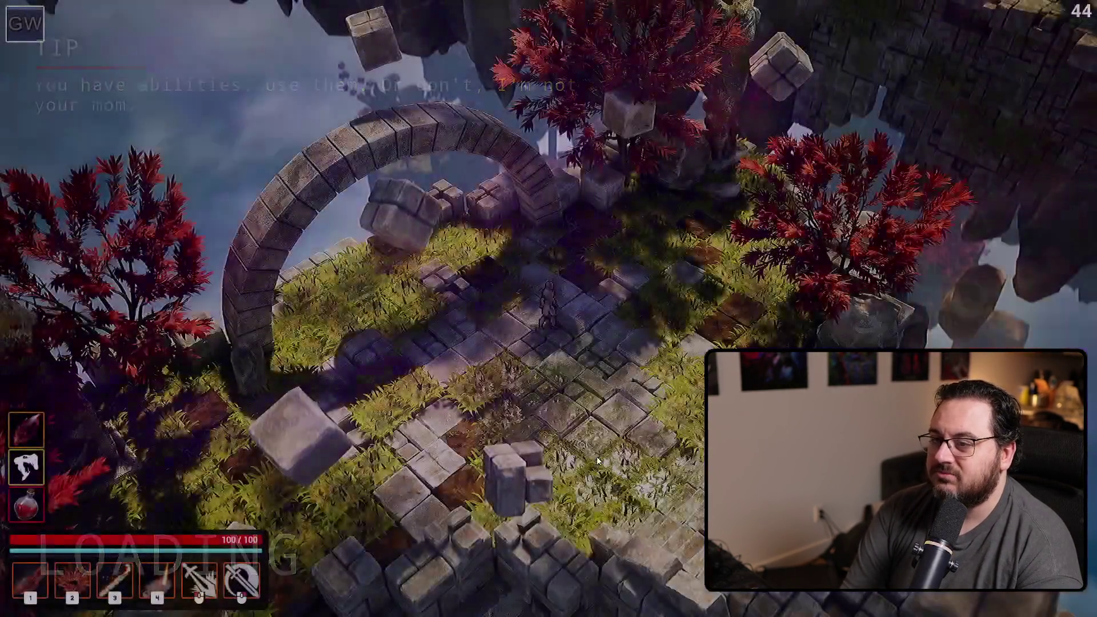
key("F8")
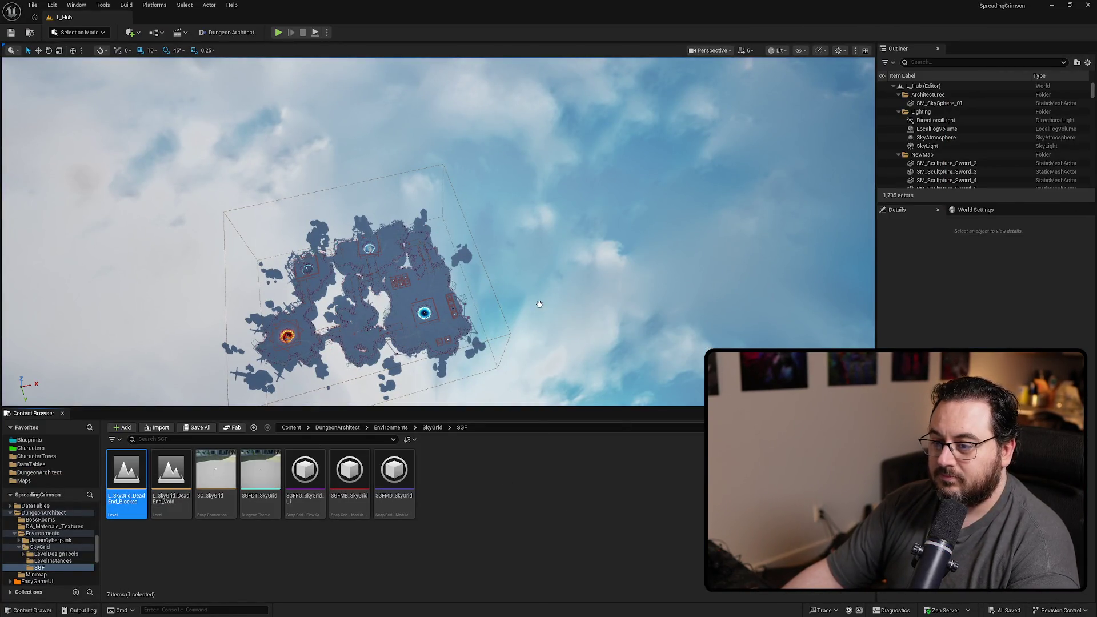
- Open L_SkyGrid_DeadEnd_Blocked in Unlit view and drag a BP_SkyGrid_StoneCubes spline point to rearrange the cubes
left_click_drag(540, 304, 539, 304)
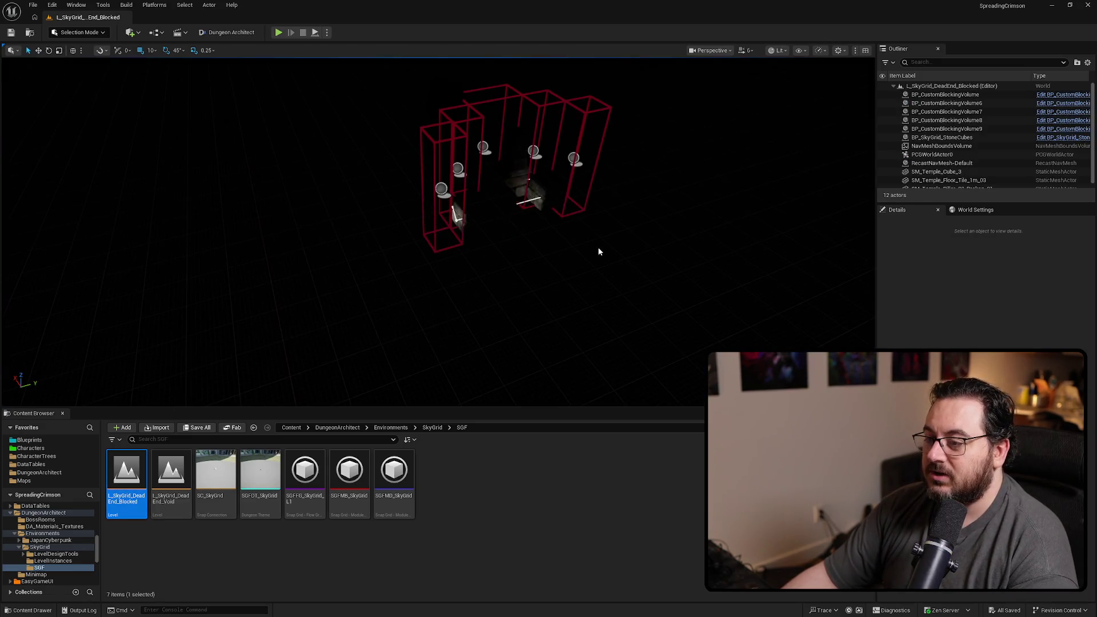
key("alt+3")
left_click_drag(597, 247, 598, 247)
left_click_drag(417, 166, 418, 166)
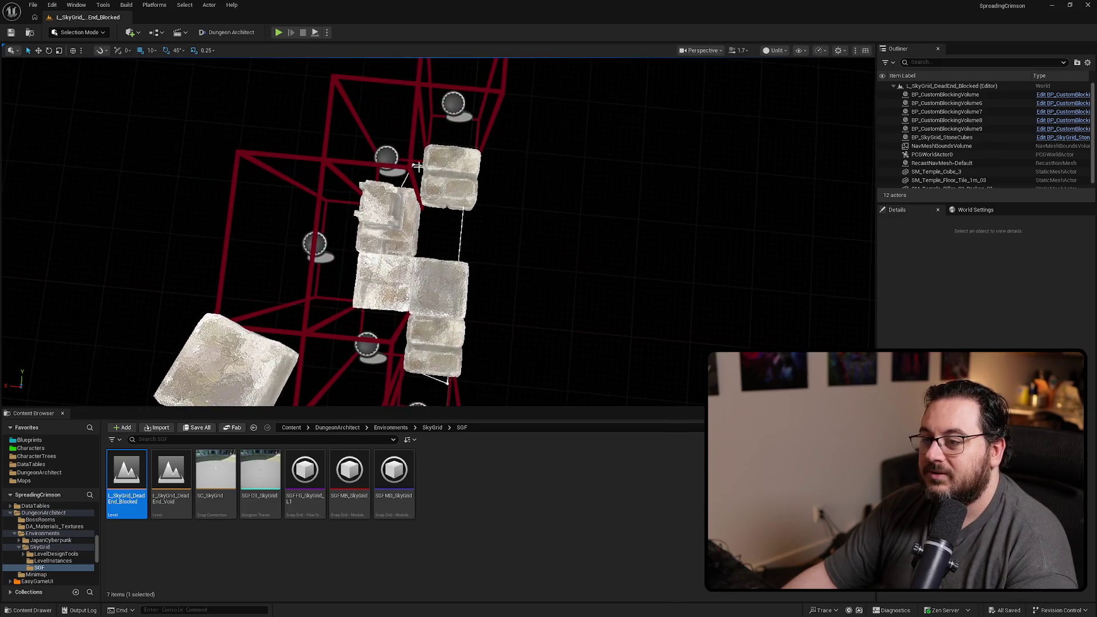
left_click(415, 165)
left_click(414, 164)
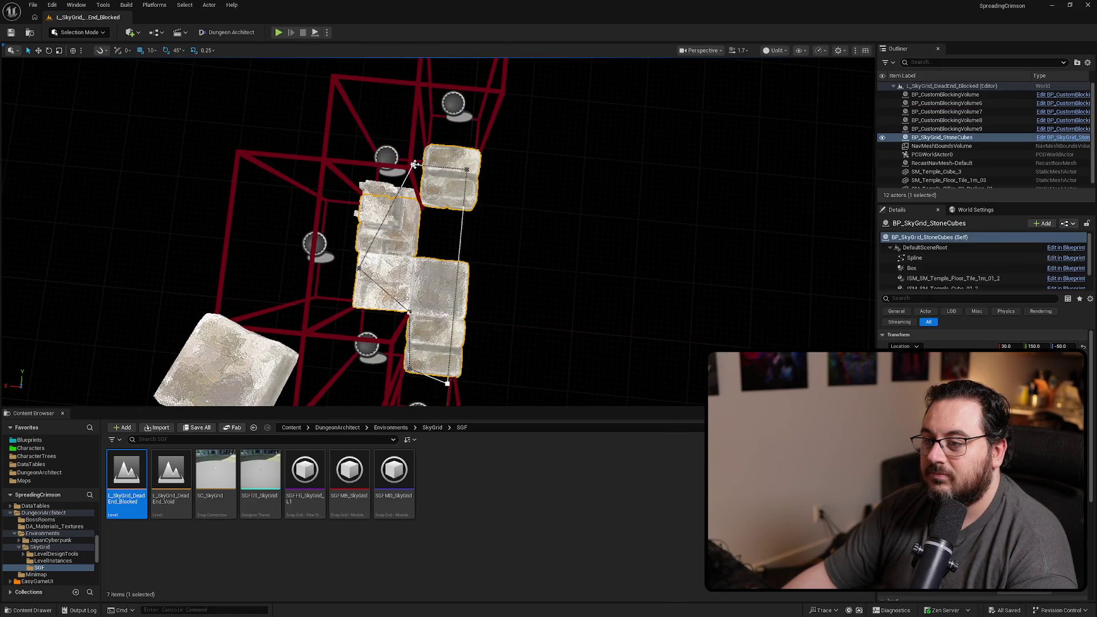
left_click(467, 168)
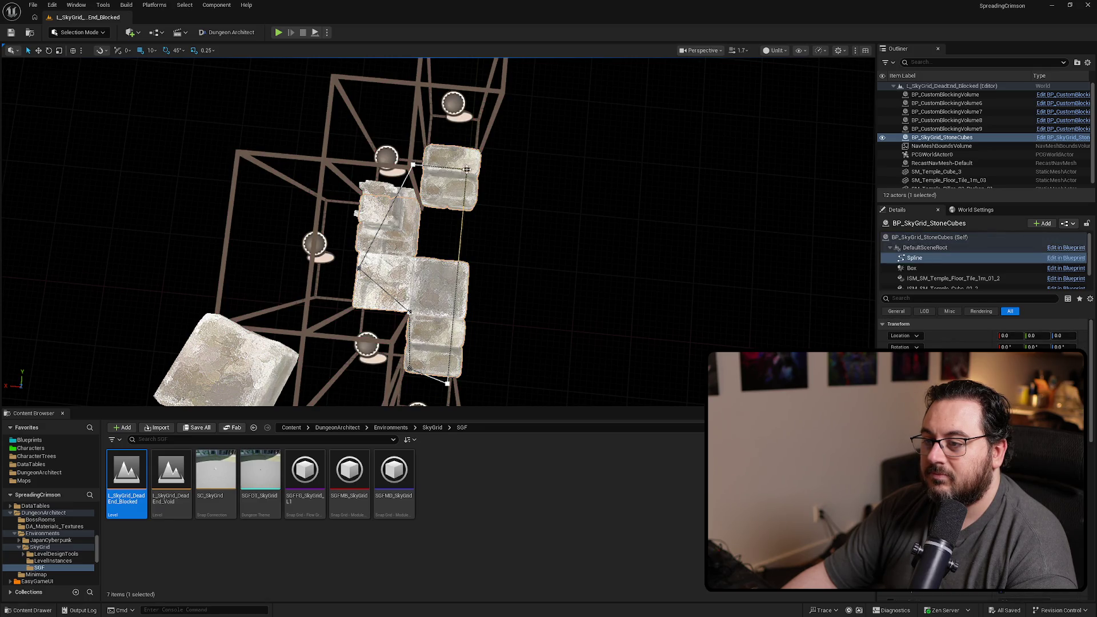
left_click_drag(467, 166, 466, 180)
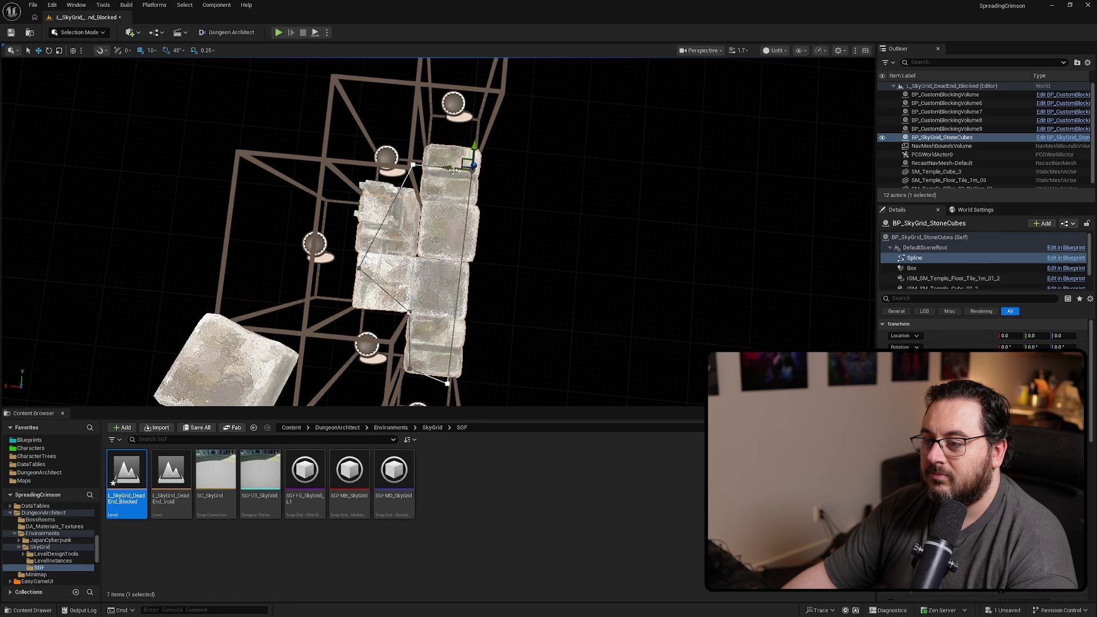
- Show the navmesh with P and move the broken temple pillar along X to 260
mouse_move(530, 210)
left_mouse_down()
mouse_move(534, 233)
mouse_move(589, 214)
mouse_move(594, 223)
left_mouse_up()
key("p")
key("p")
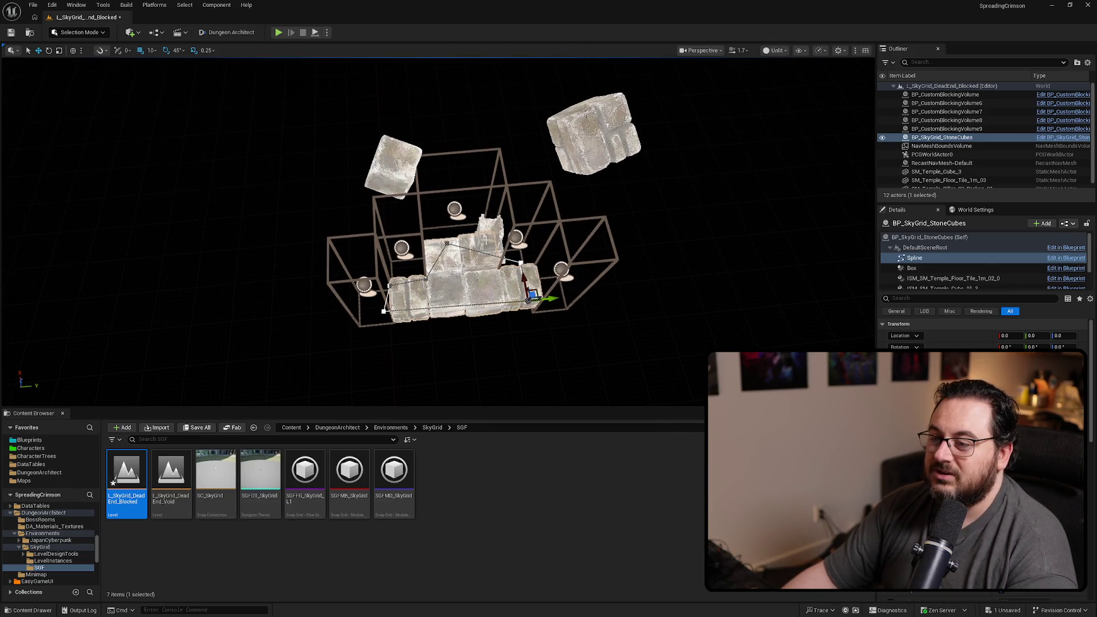
left_click_drag(486, 257, 352, 273)
left_click(355, 275)
mouse_move(463, 293)
left_mouse_down()
mouse_move(434, 308)
mouse_move(368, 291)
mouse_move(490, 298)
left_mouse_up()
- Move the broken pillar along Y to 170 and add an AC Random Axis Continuous Rotation component
mouse_move(412, 307)
left_mouse_down()
mouse_move(453, 290)
mouse_move(427, 260)
left_mouse_up()
left_click(1039, 223)
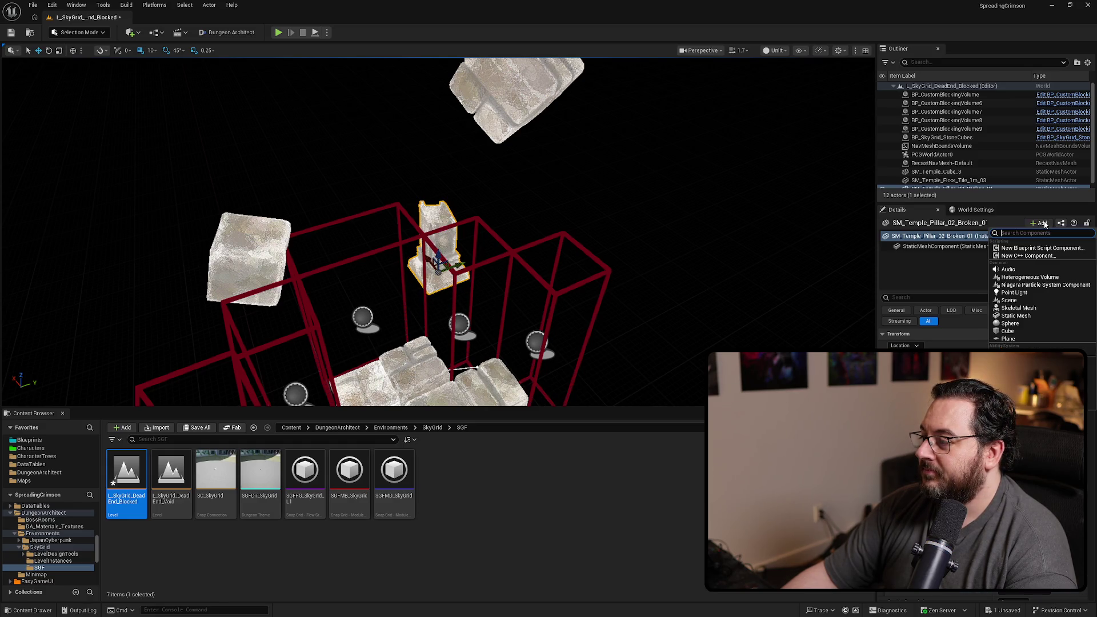
type("ac")
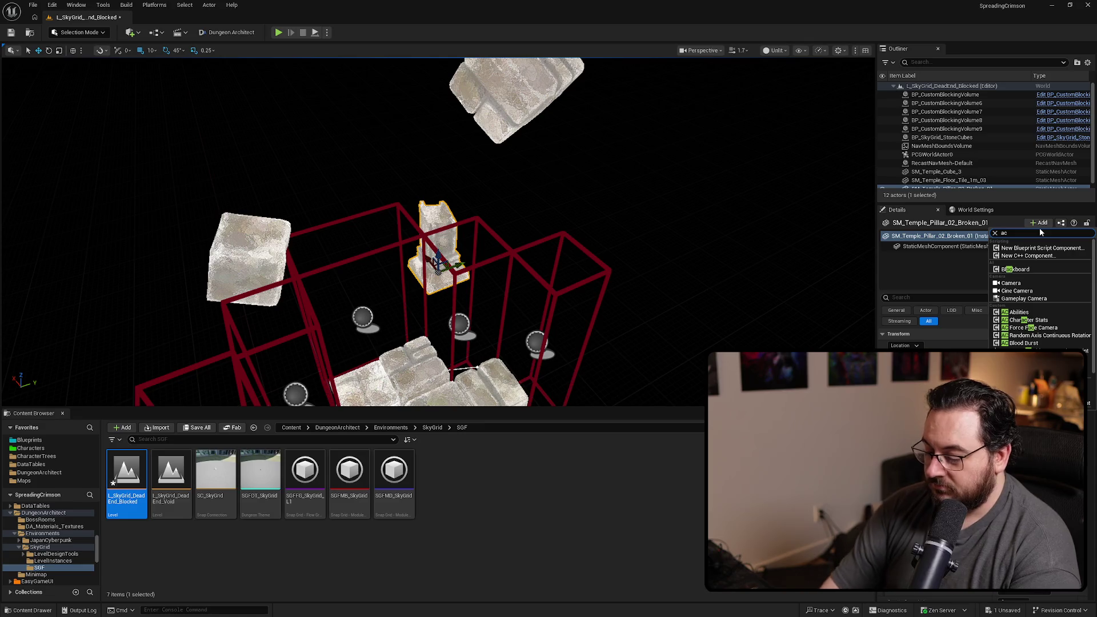
type(" ro")
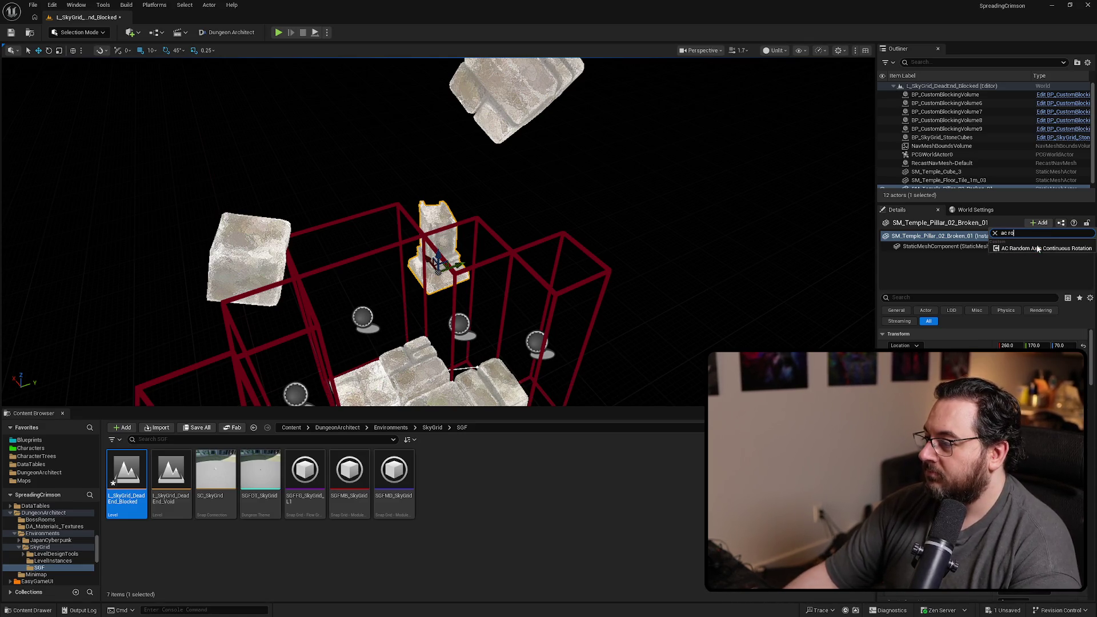
left_click(1040, 248)
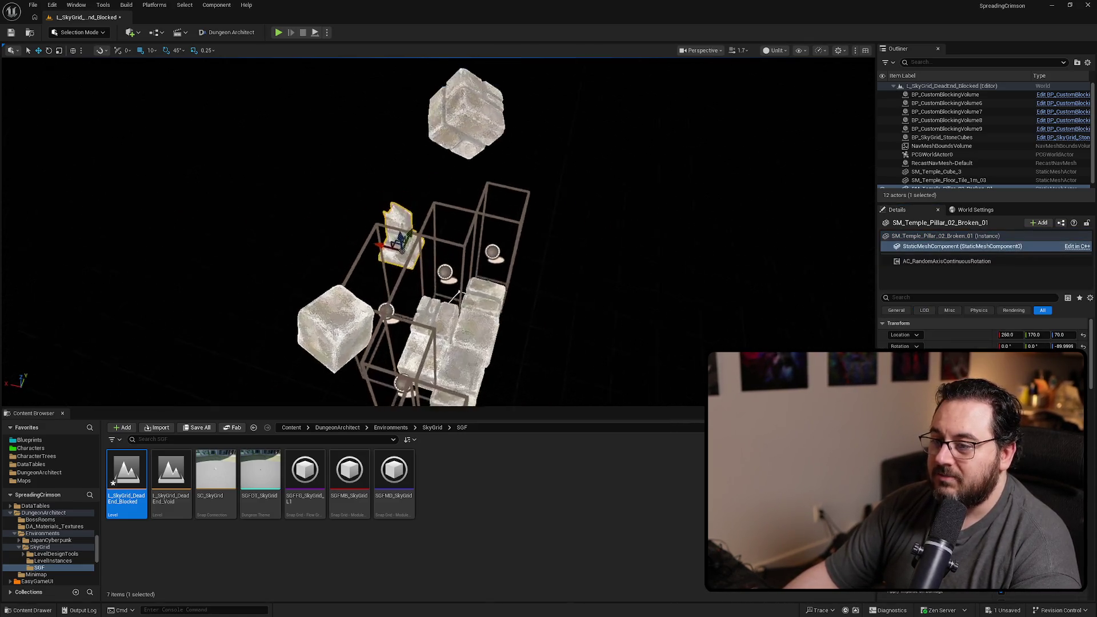
- Test-rotate the pillar near its original orientation, save the level with Ctrl+S, and deselect it
key("e")
mouse_move(397, 253)
left_mouse_down()
mouse_move(369, 269)
mouse_move(398, 253)
left_mouse_up()
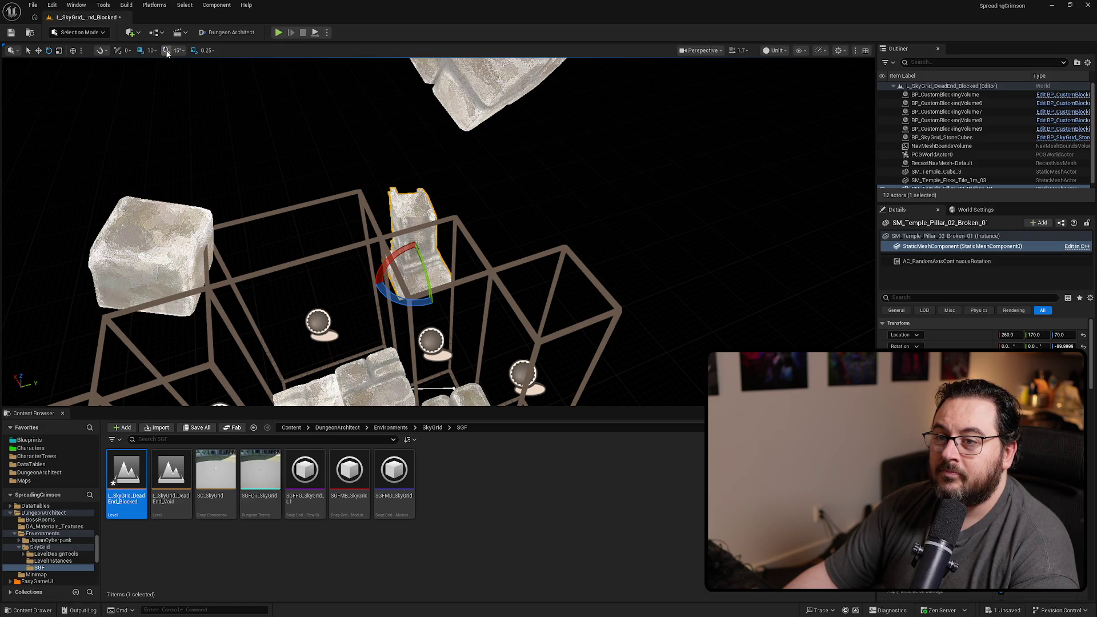
left_click_drag(226, 101, 447, 232)
key("ctrl+s")
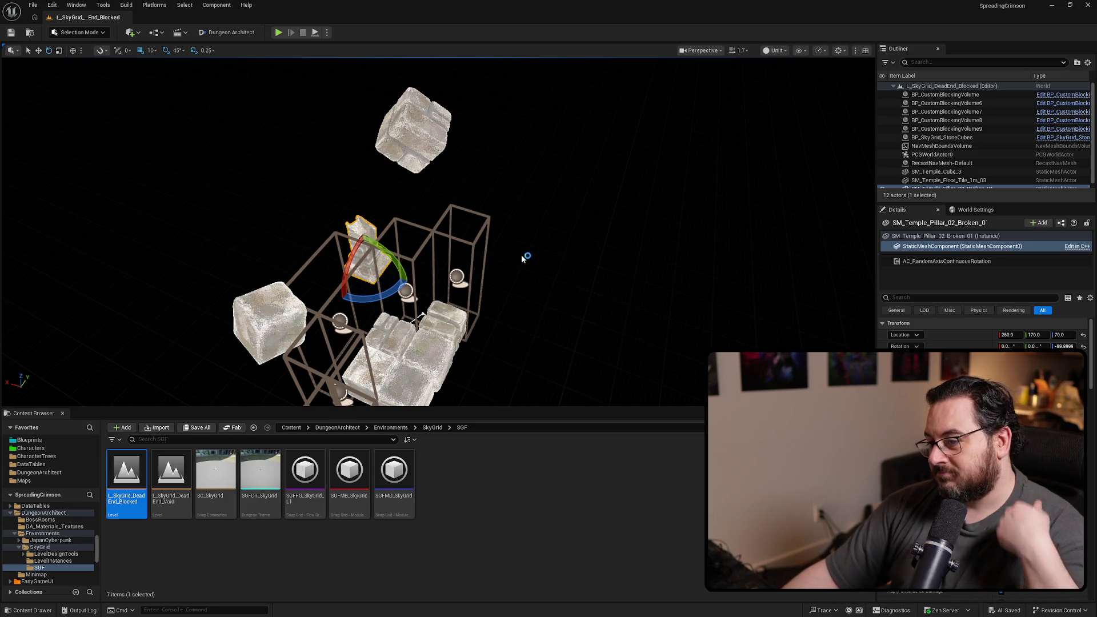
mouse_move(508, 308)
left_mouse_down()
mouse_move(583, 251)
mouse_move(537, 293)
mouse_move(544, 277)
left_mouse_up()
left_click(588, 245)
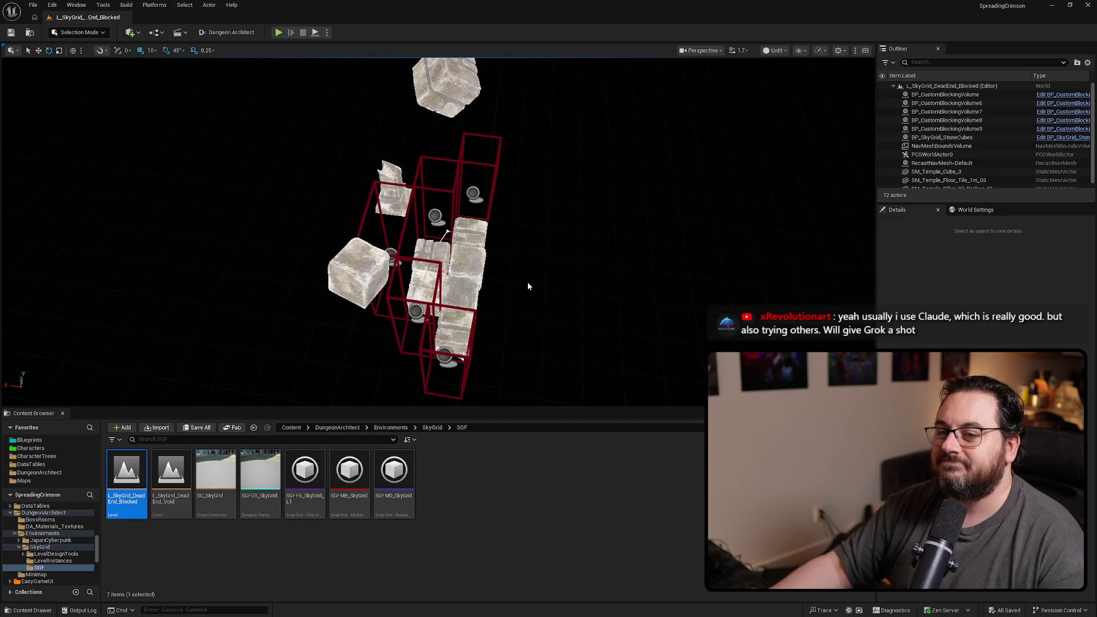
- Show the File > Recent Levels list
left_click(33, 5)
mouse_move(111, 67)
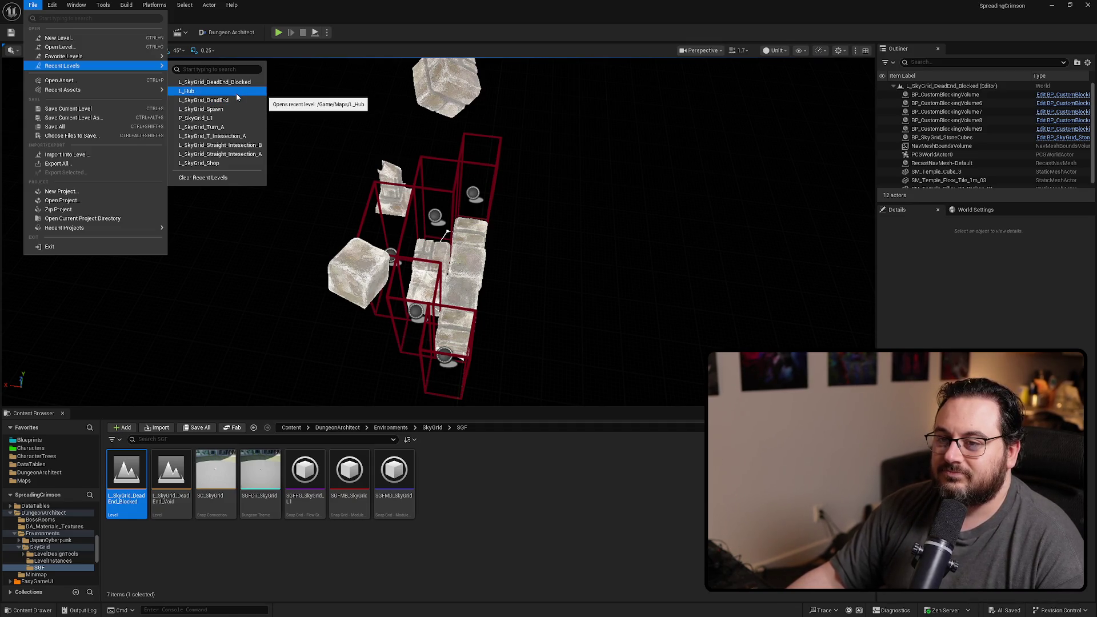
- Reopen L_Hub in Lit mode, open Project Launcher (Legacy) from Platforms, and select ShippingBuild
left_click(235, 94)
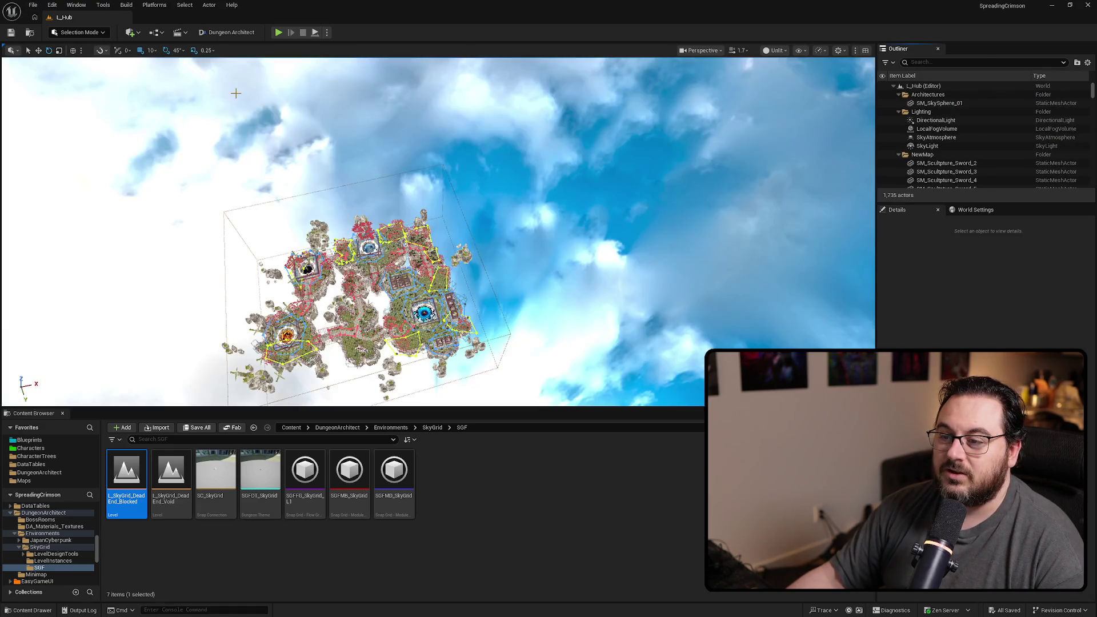
key("alt+4")
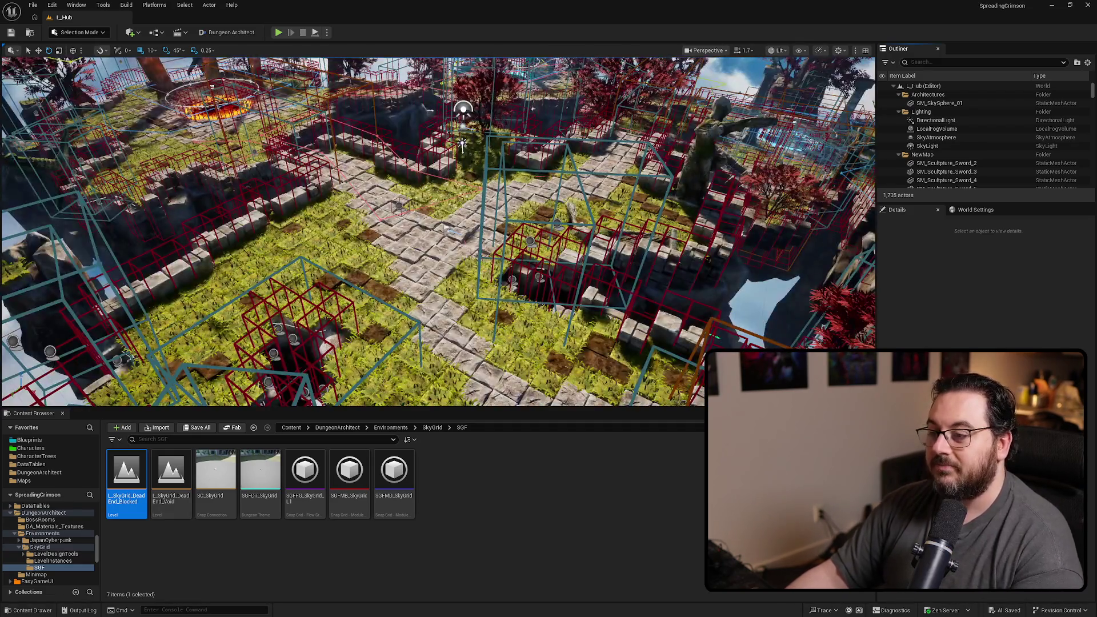
left_click(154, 5)
mouse_move(189, 104)
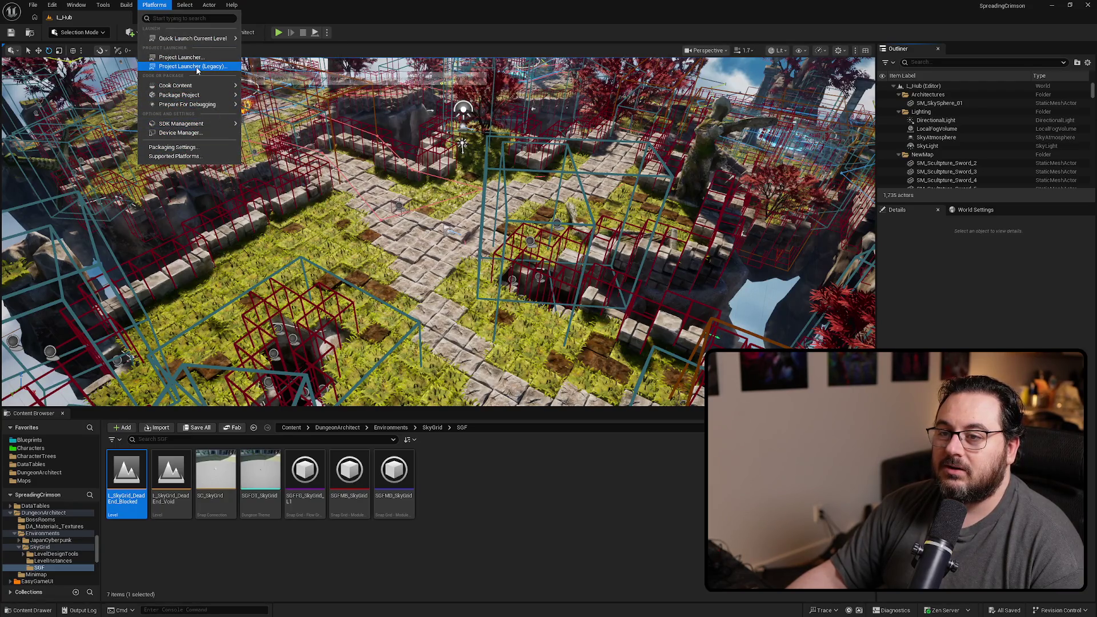
left_click(181, 57)
left_click(260, 211)
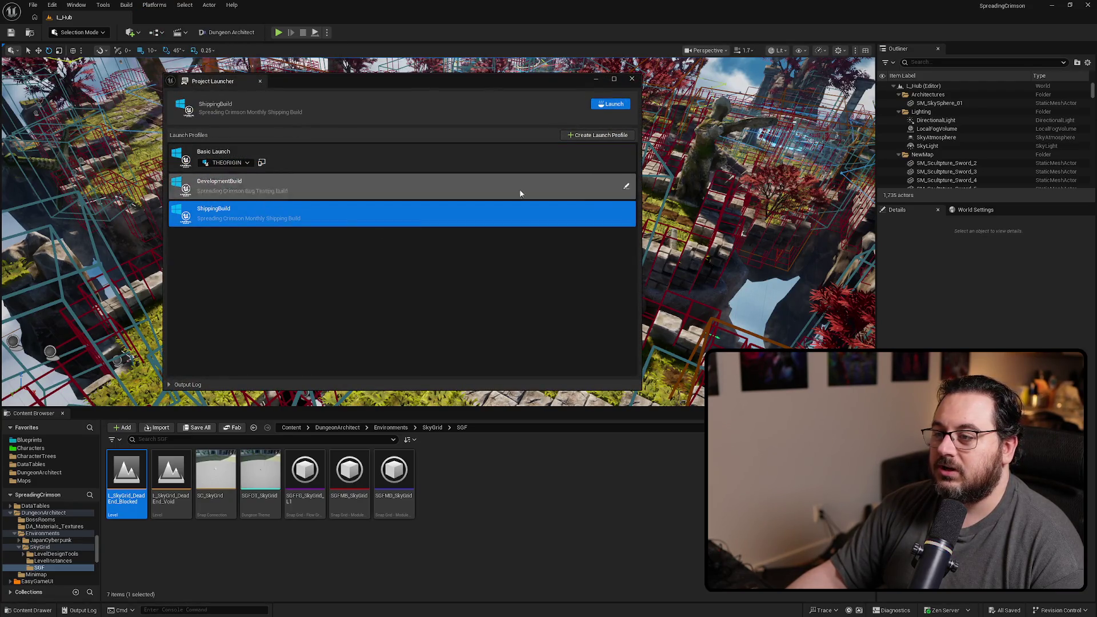
- Launch the ShippingBuild profile, wait until all tasks complete, then click Done and close the launcher
left_click(603, 104)
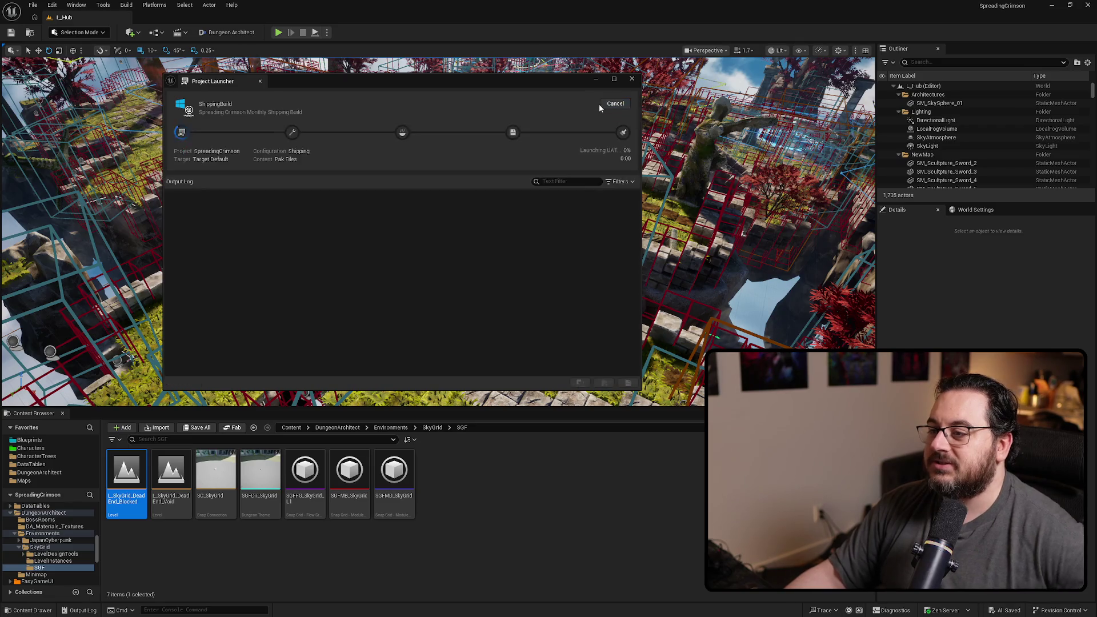
left_click(620, 181)
left_click(600, 217)
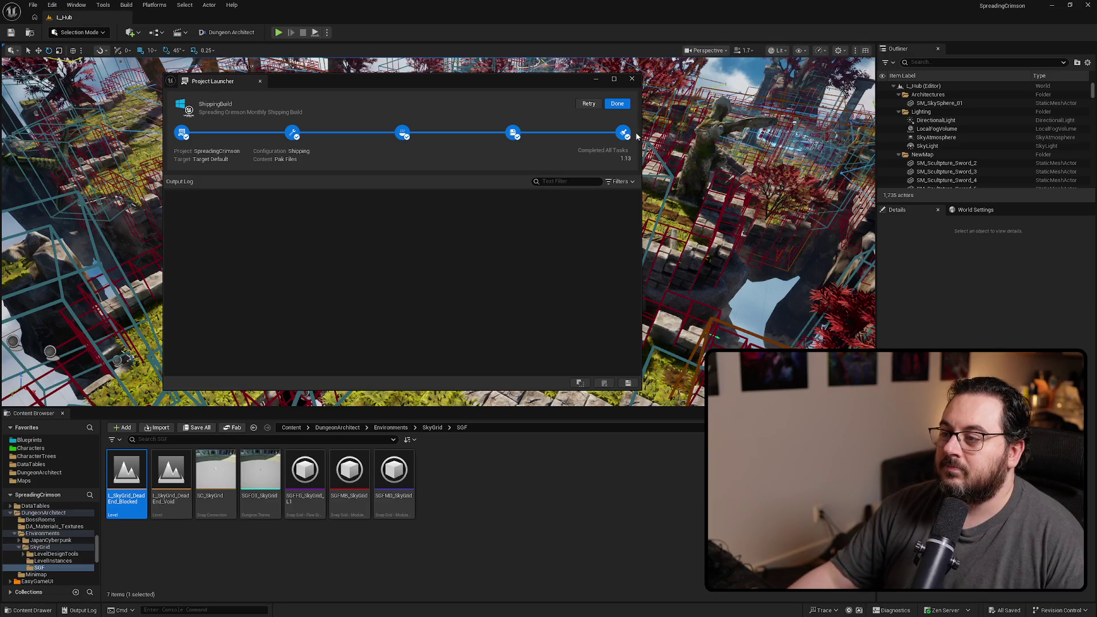
left_click(617, 105)
left_click(632, 78)
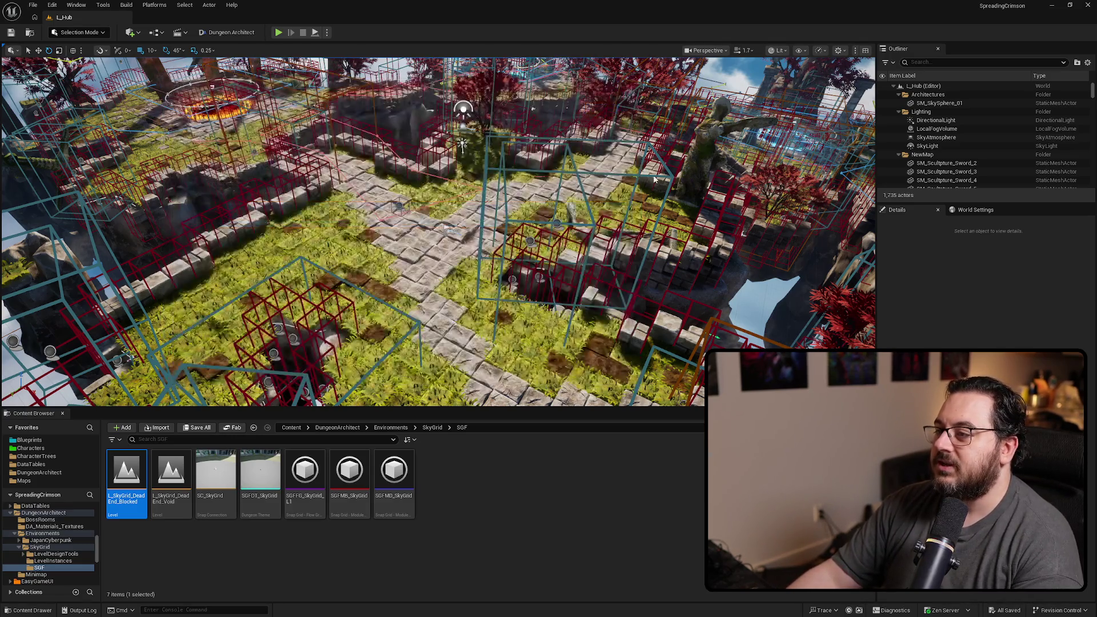
- Close the remaining window so the SpreadingCrimson PRESS ANY KEY title screen shows
left_click(1089, 7)
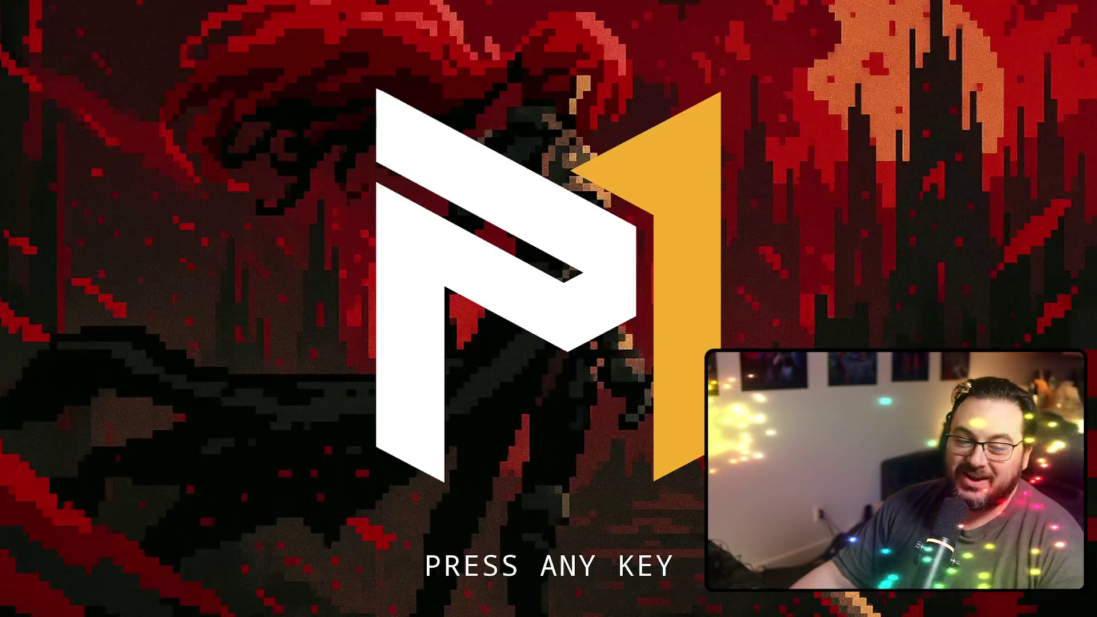
- Get past the title screen, continue the game and load the Test save file
key("Return")
left_click(206, 256)
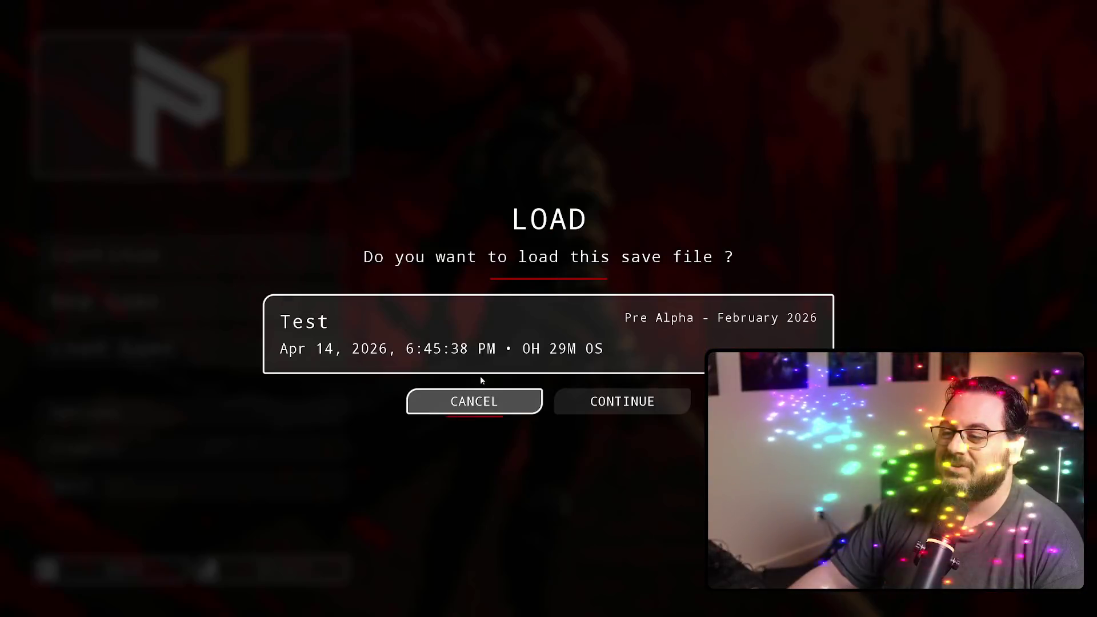
left_click(607, 404)
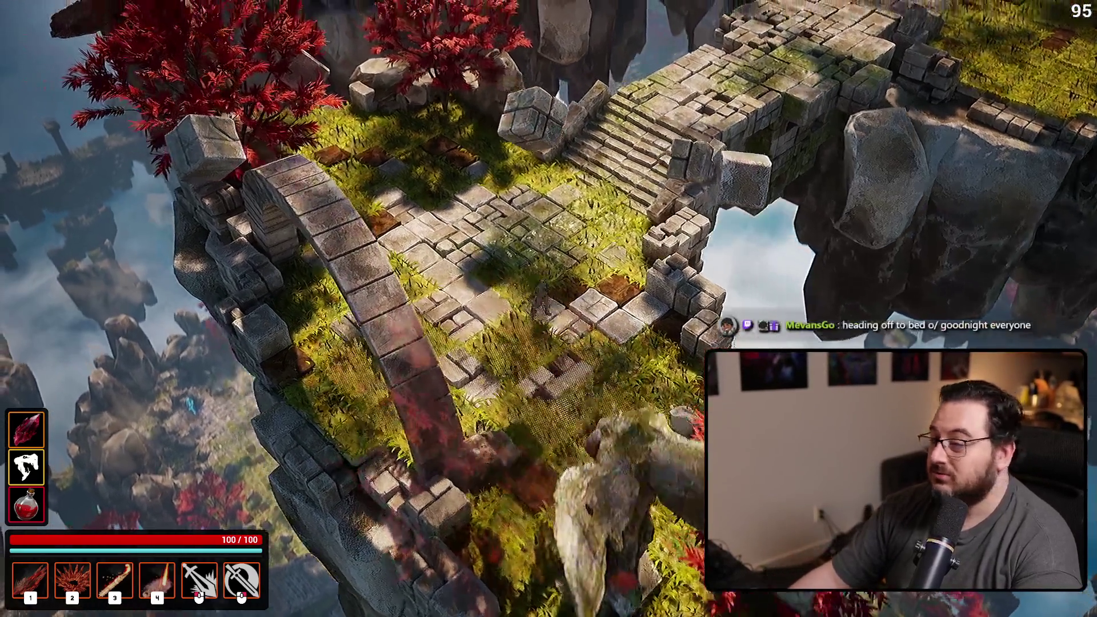
- Run up the stairs, cast fire at the red enemy pack, then dash along the bridge as a bat swarm
key("w")
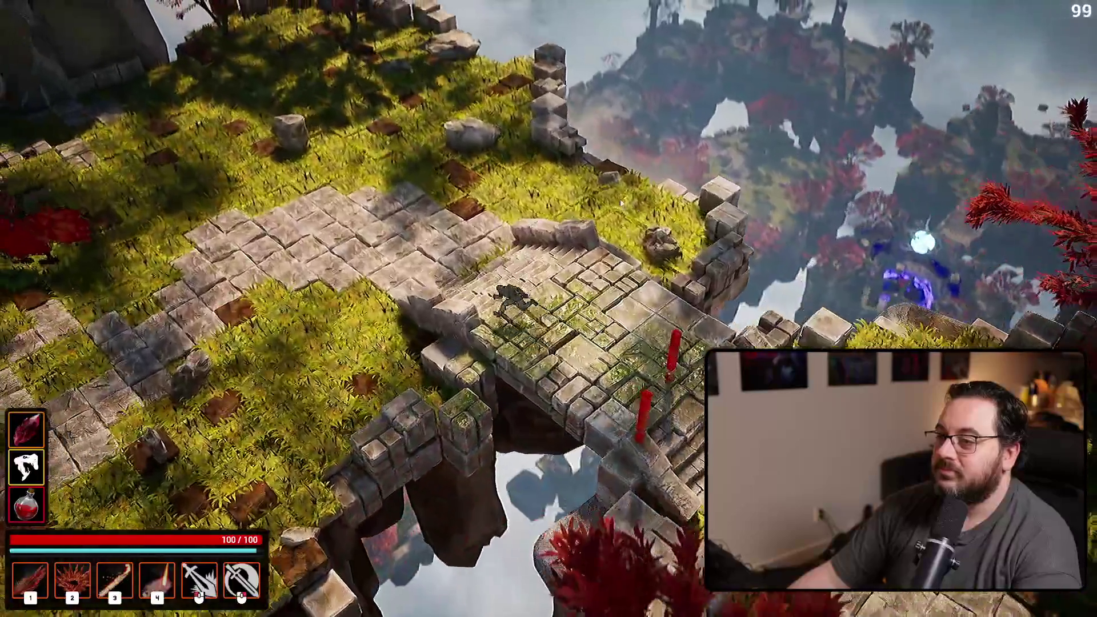
key("4")
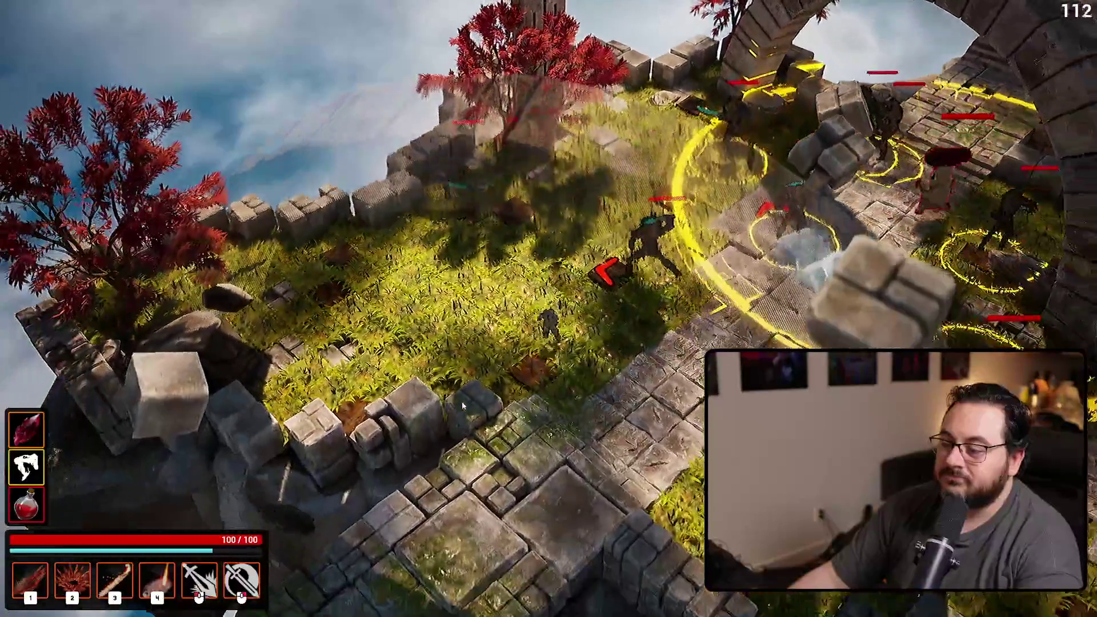
key("space")
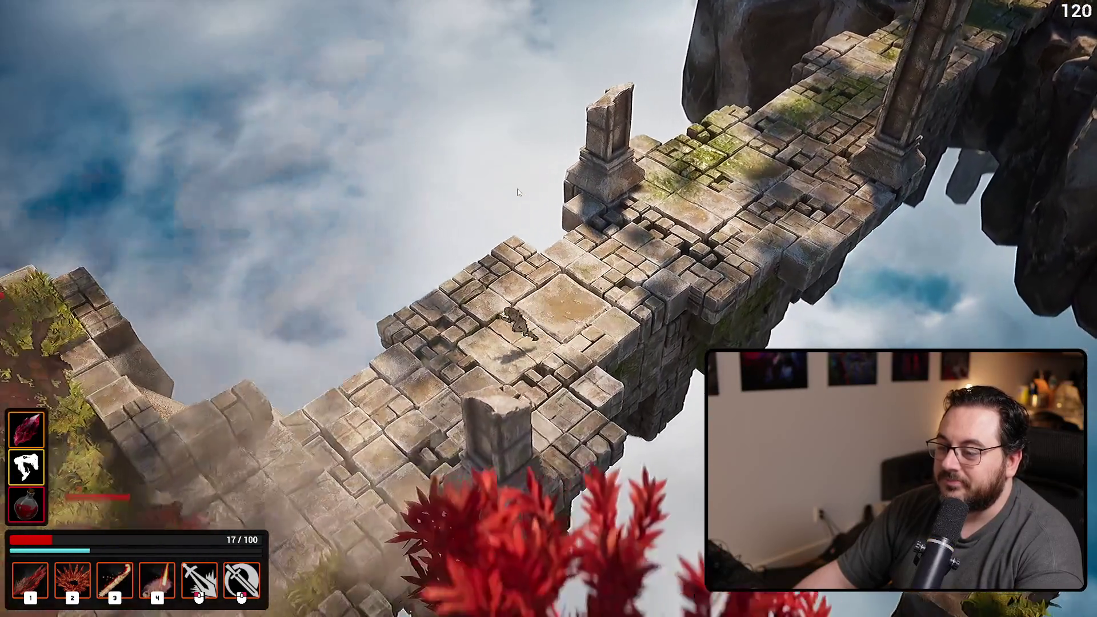
- Quick-reload the last save to restore 100/100 health, then enter the dungeon at the portal with E
key("Escape")
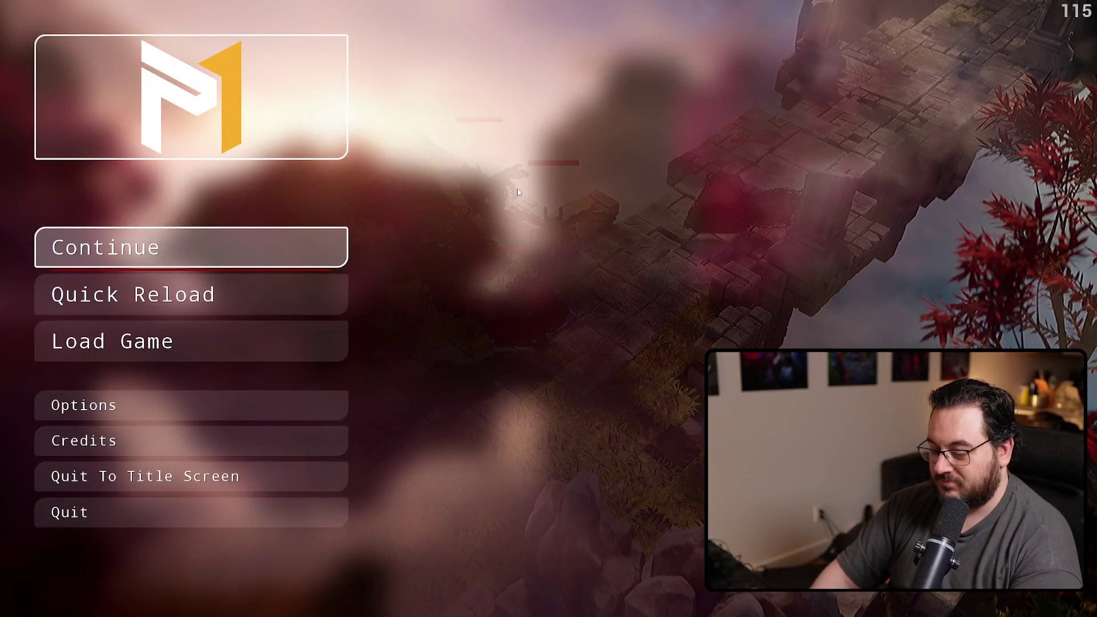
left_click(262, 298)
left_click(622, 399)
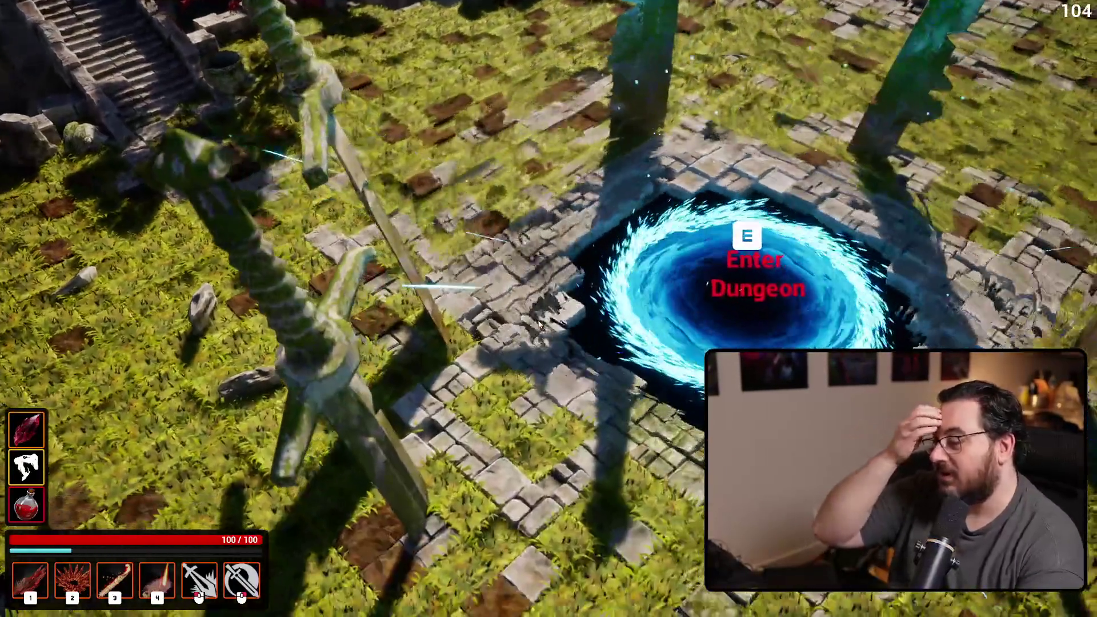
key("e")
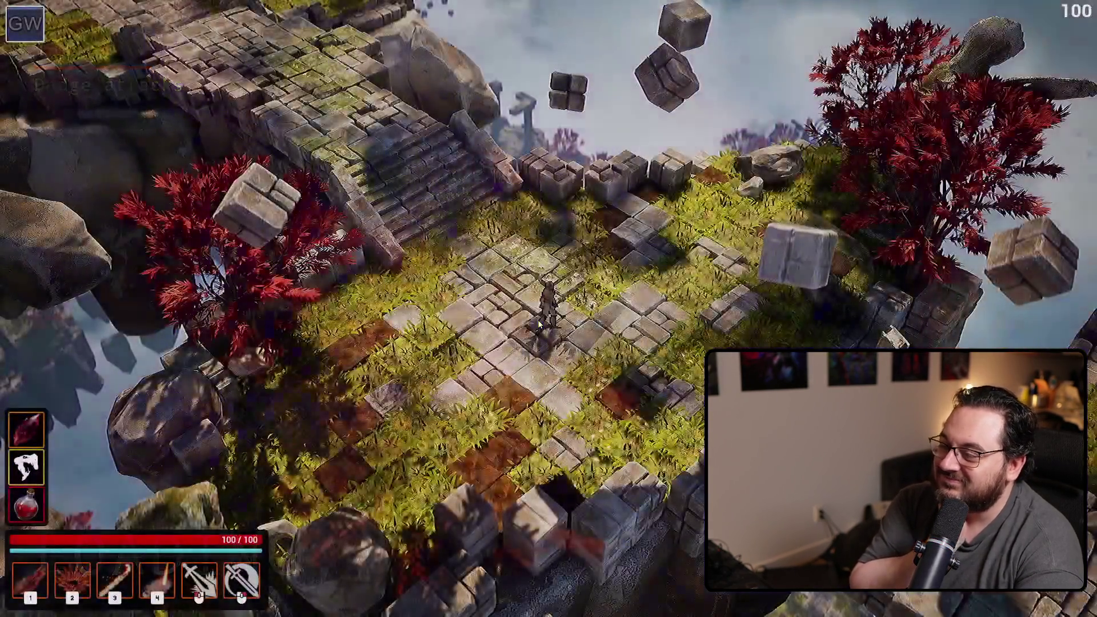
- Run across the bridges through the ruins, slashing and fighting the enemies near the stone staircase
key("w")
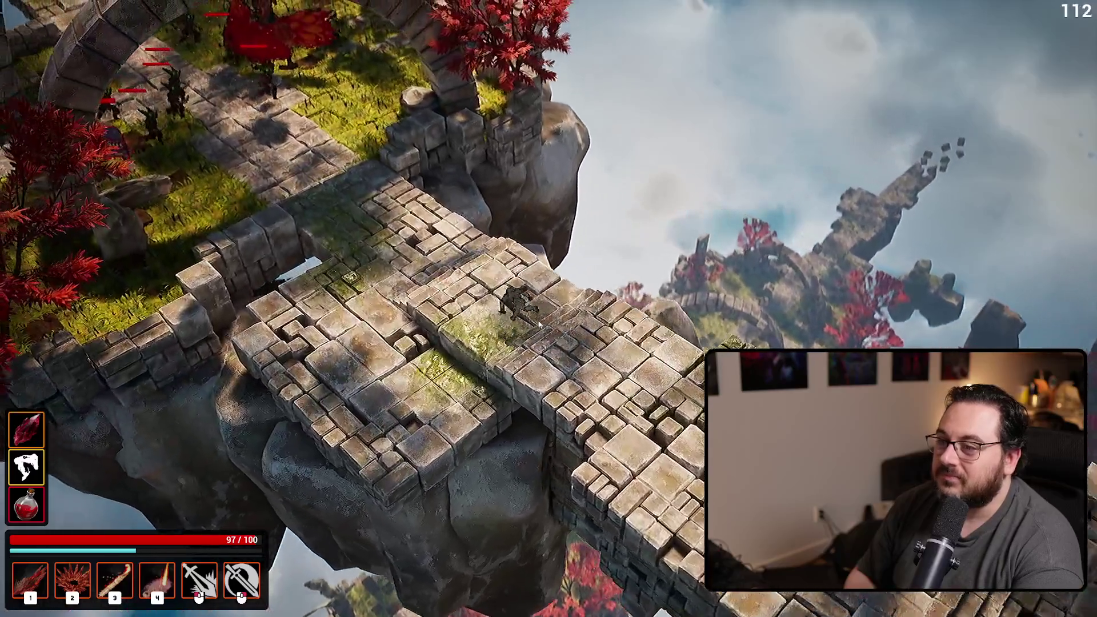
key("w")
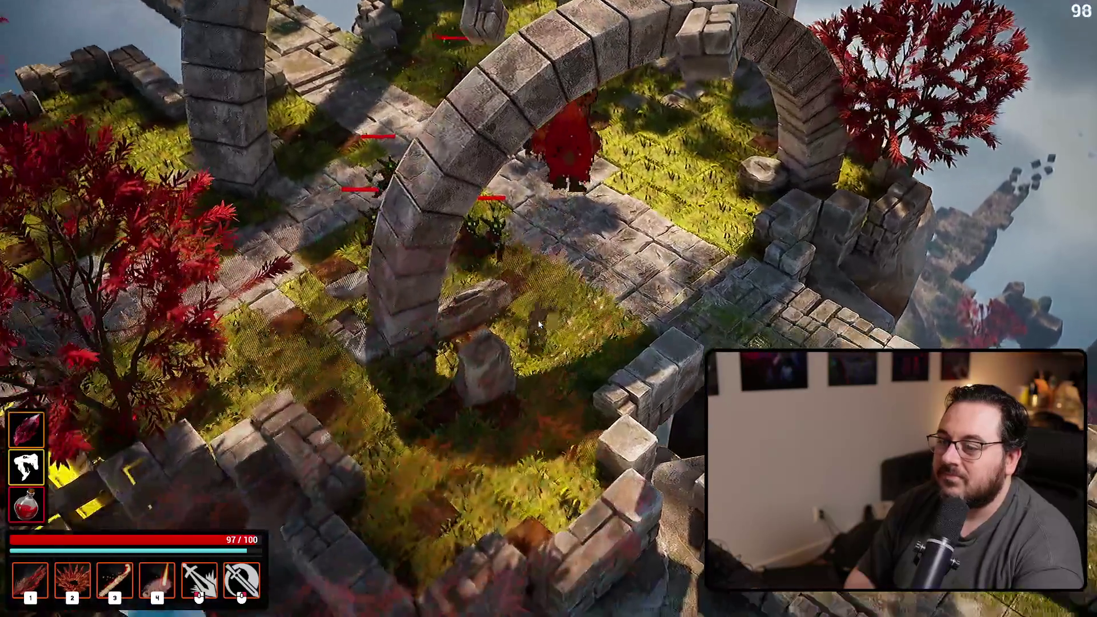
key("w")
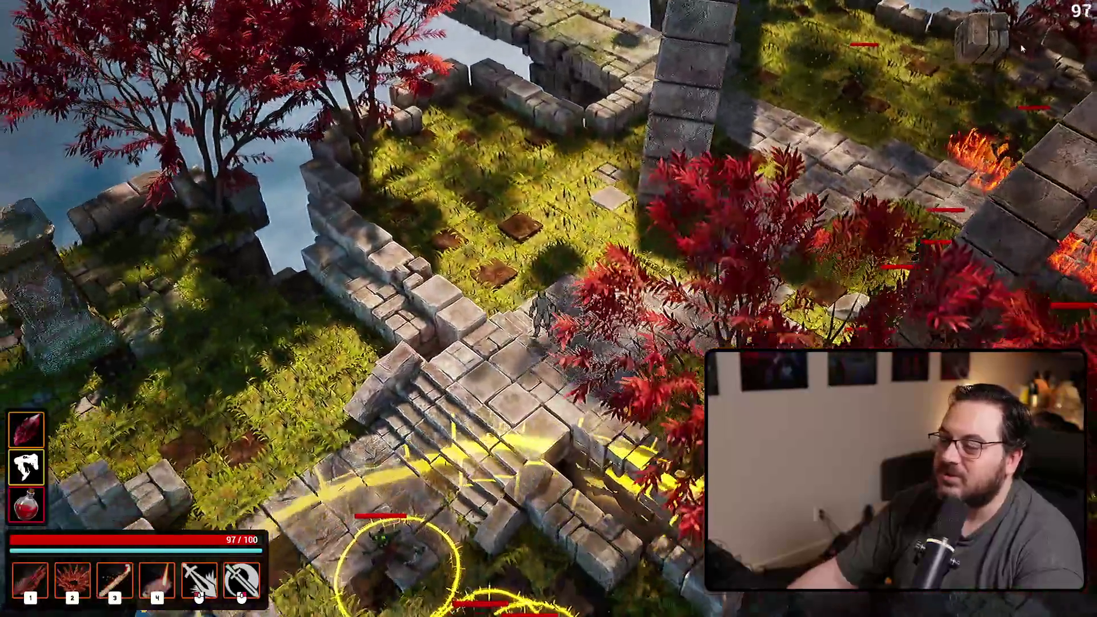
left_click(953, 71)
key("w")
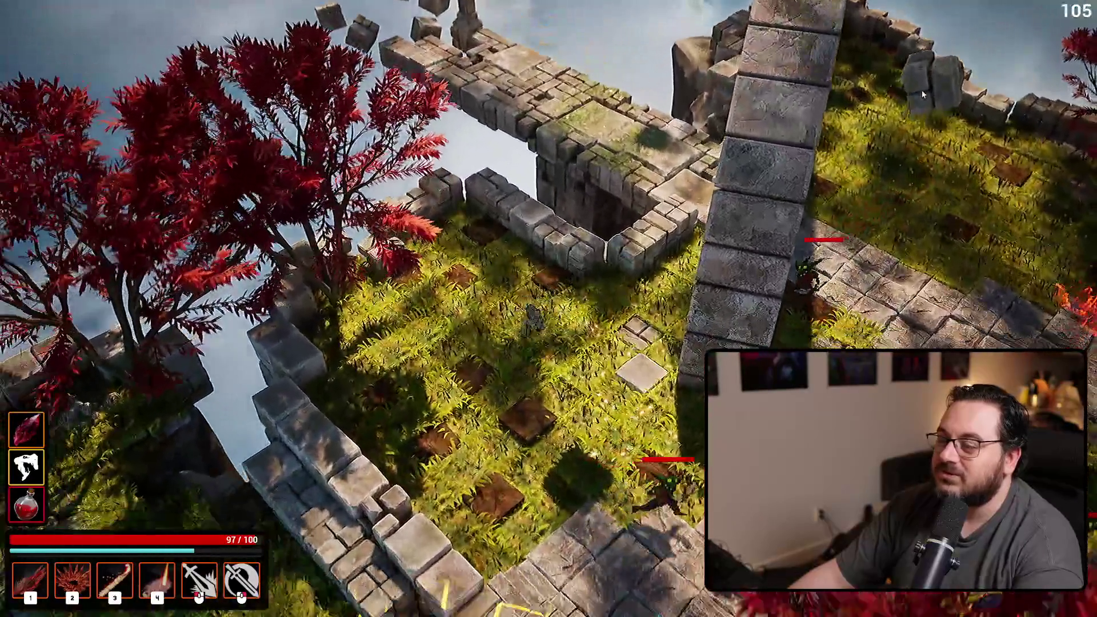
key("a")
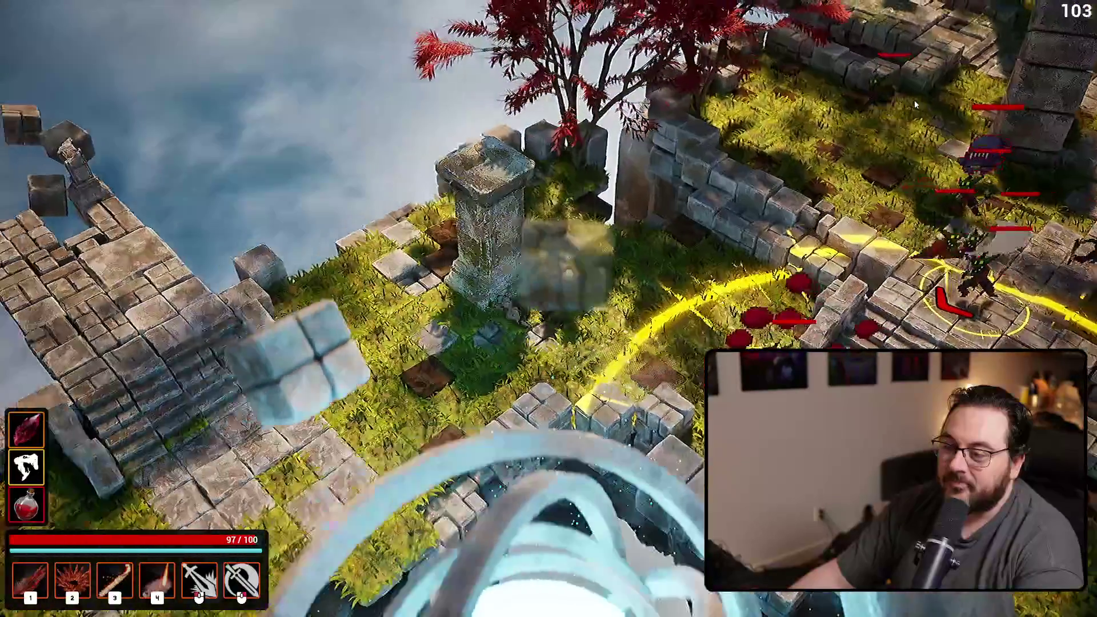
key("a")
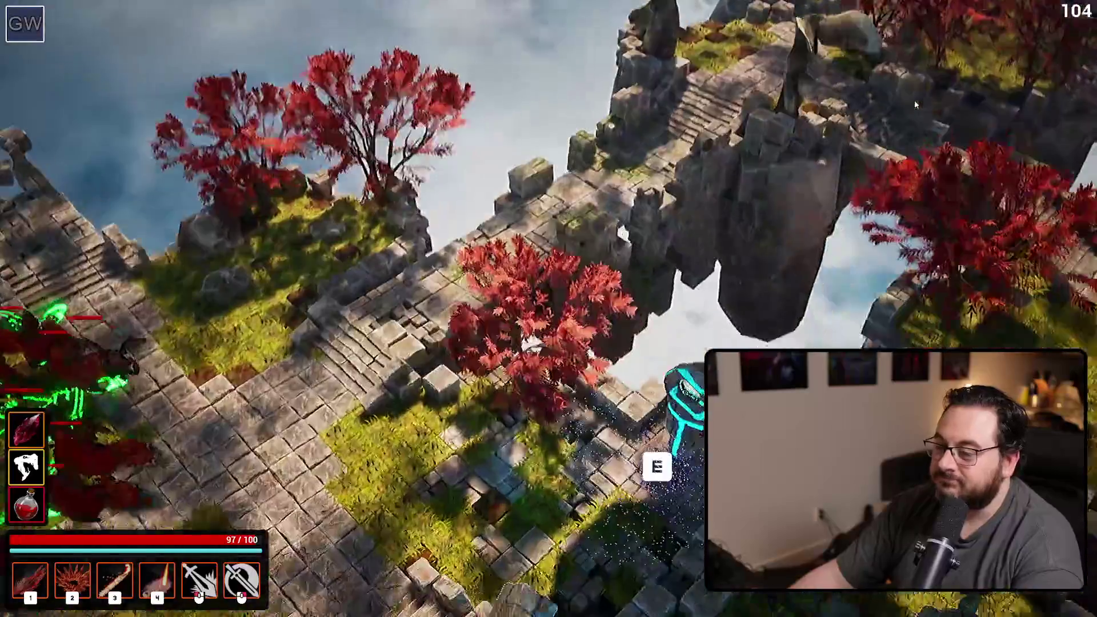
key("a")
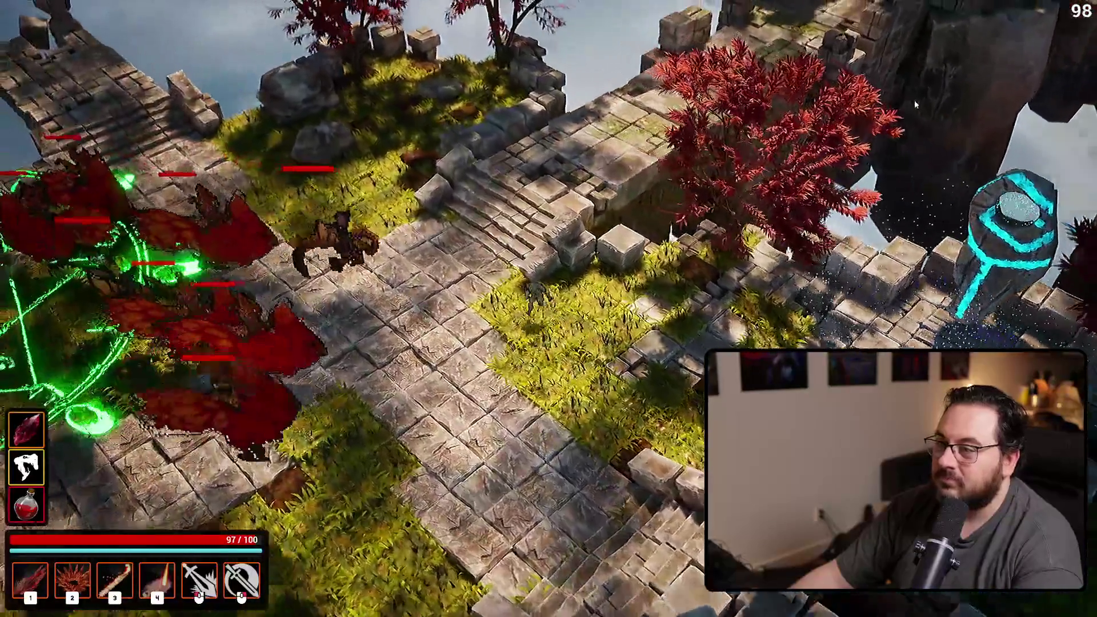
key("w")
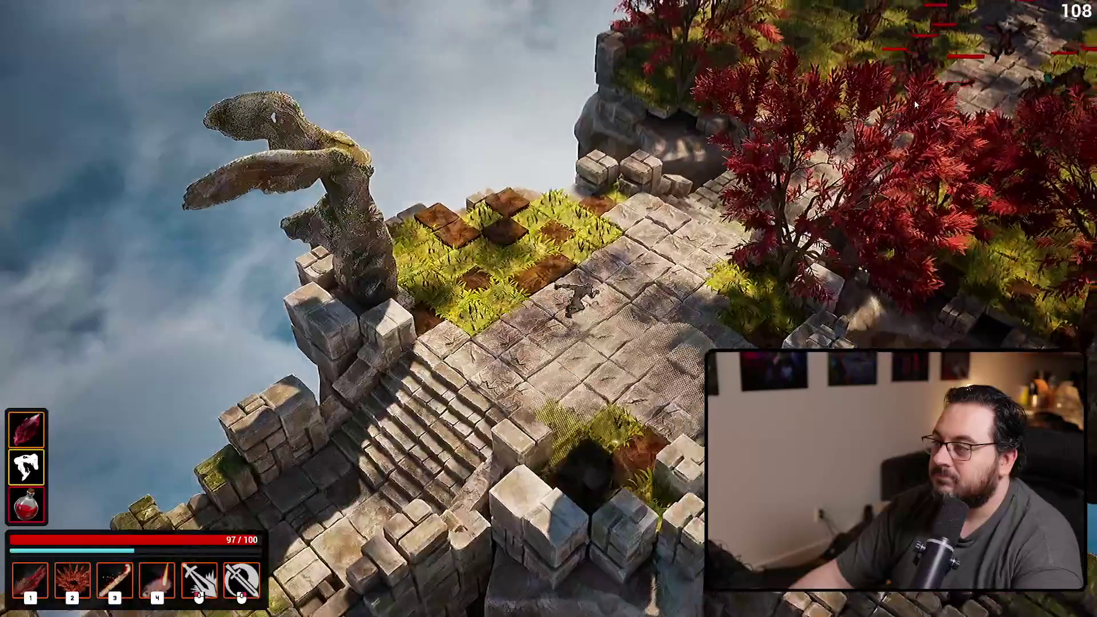
key("w")
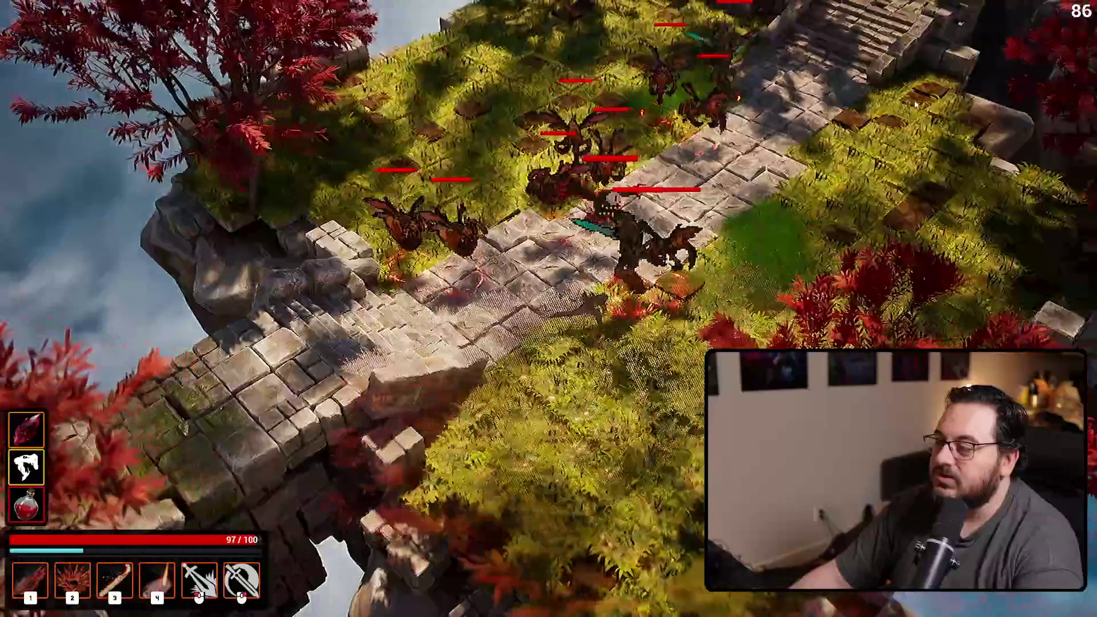
key("w")
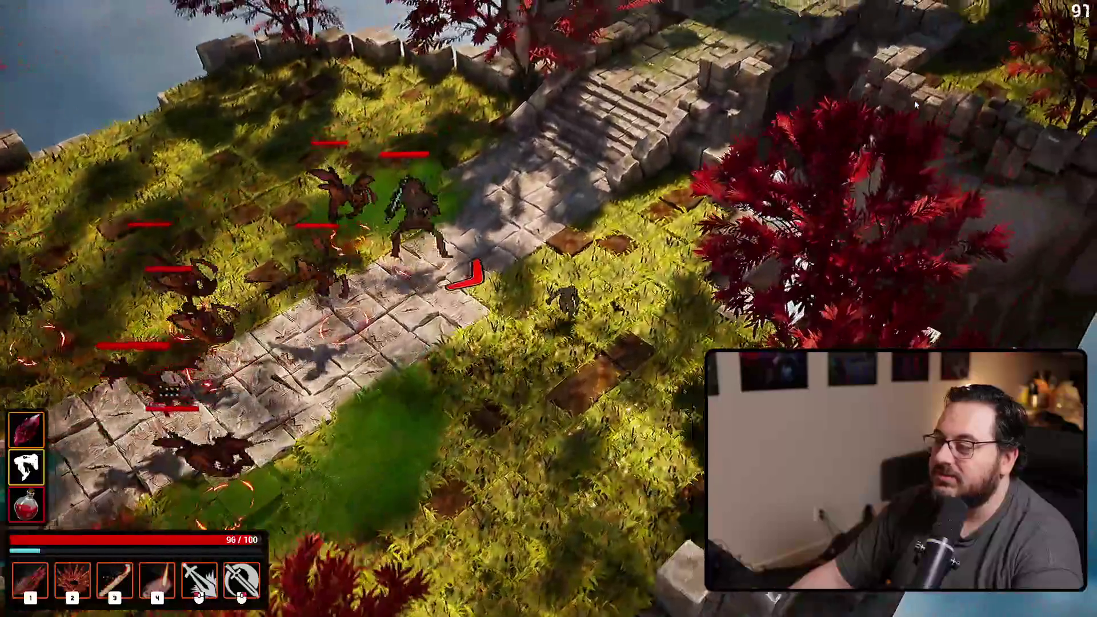
key("w")
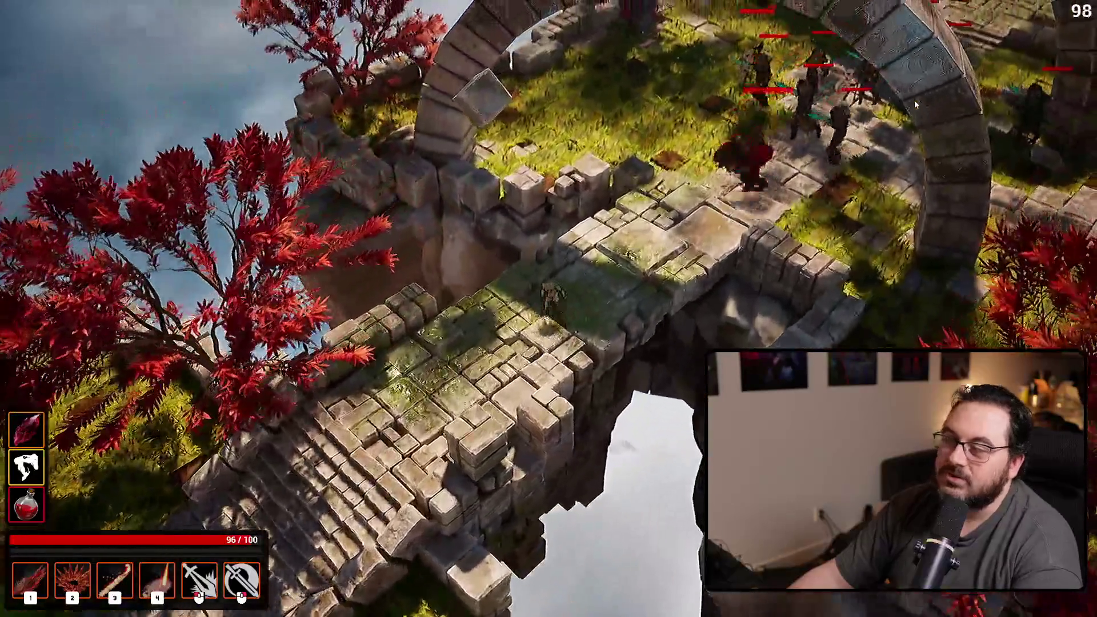
- Move between the red-tree platform, arches and stone bridges toward the stairs, then pause the game
key("a")
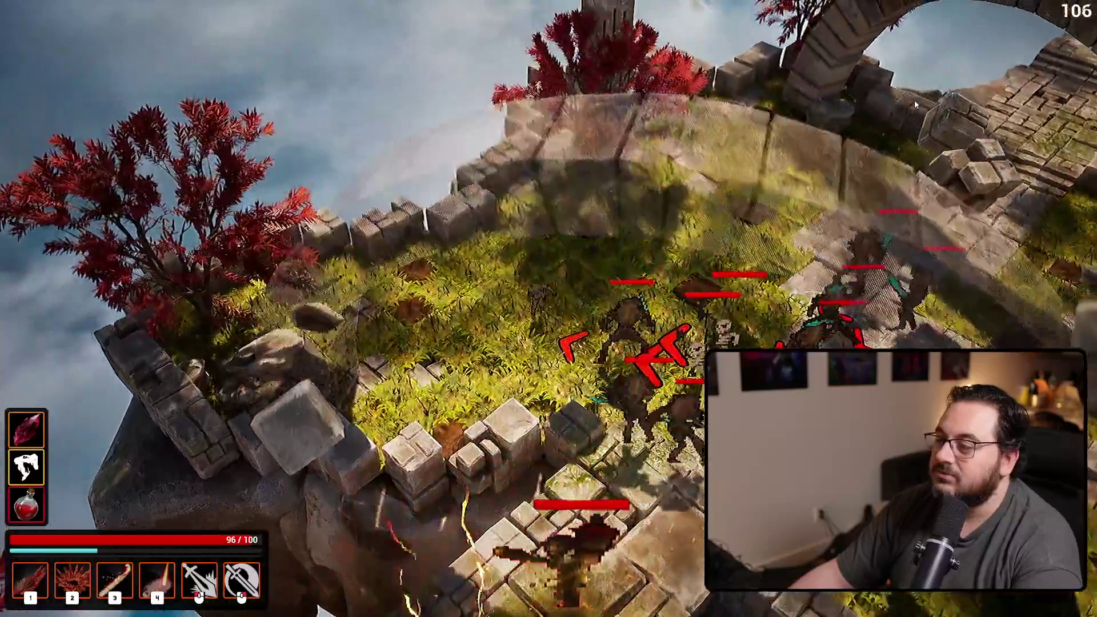
key("w")
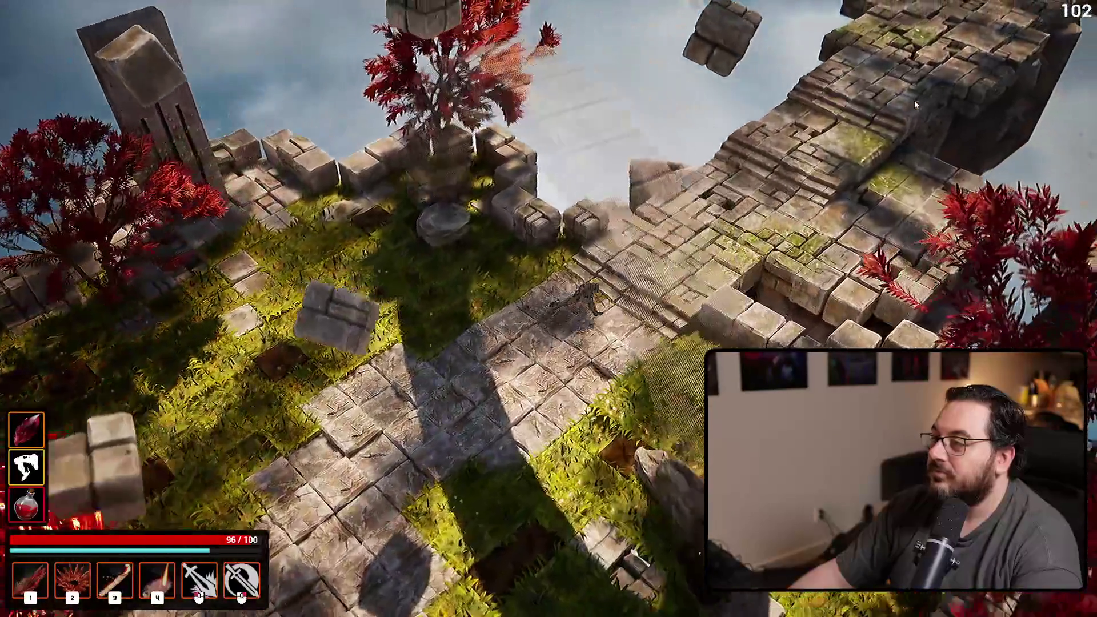
key("s")
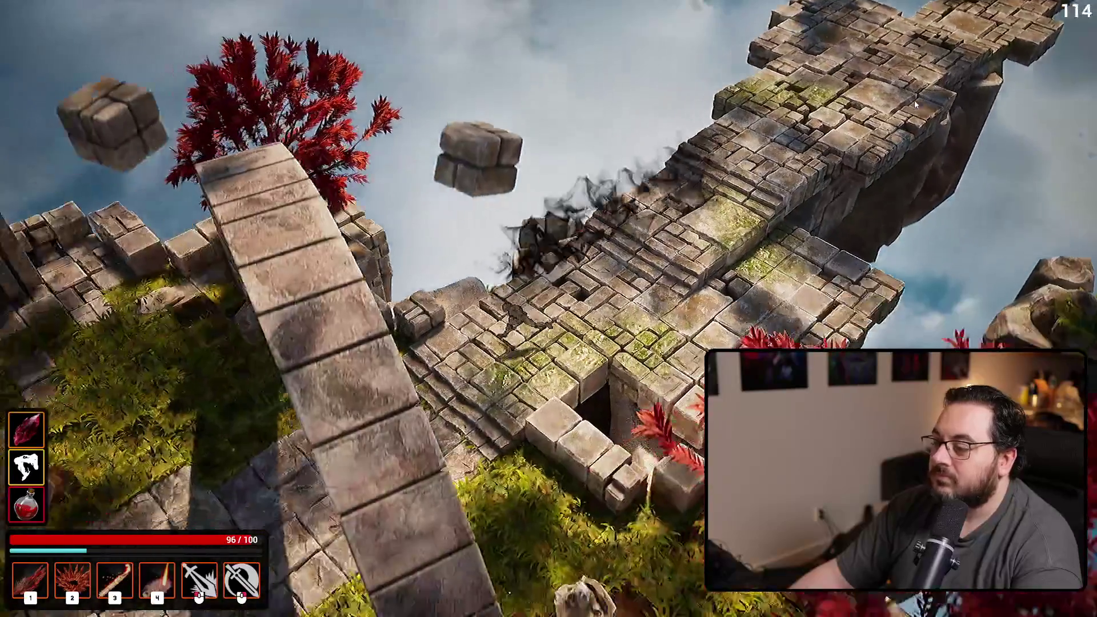
key("w")
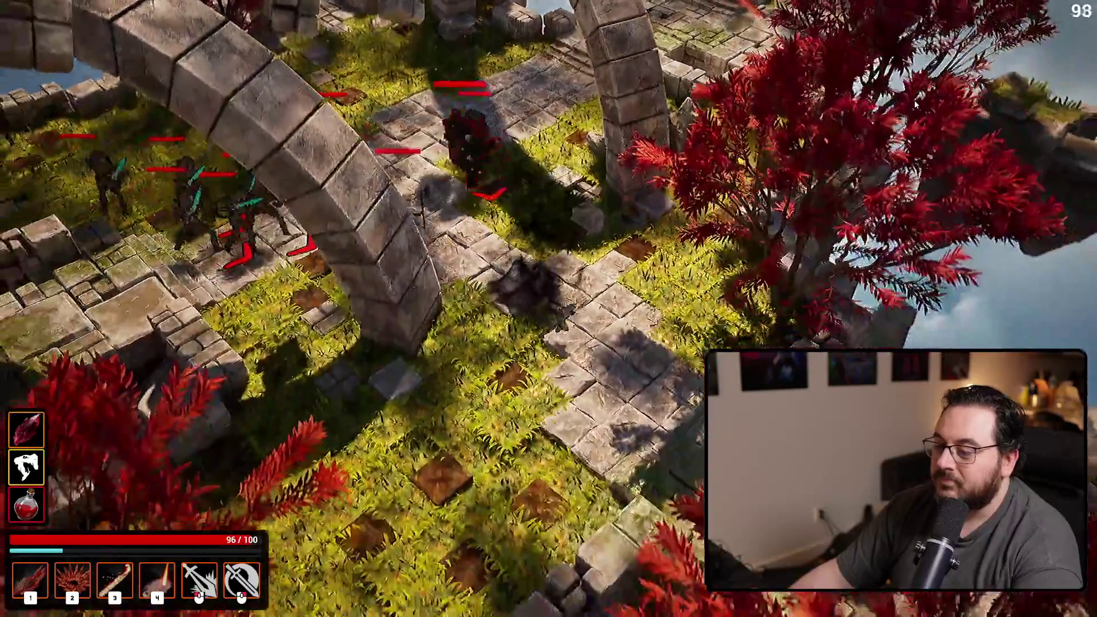
key("w")
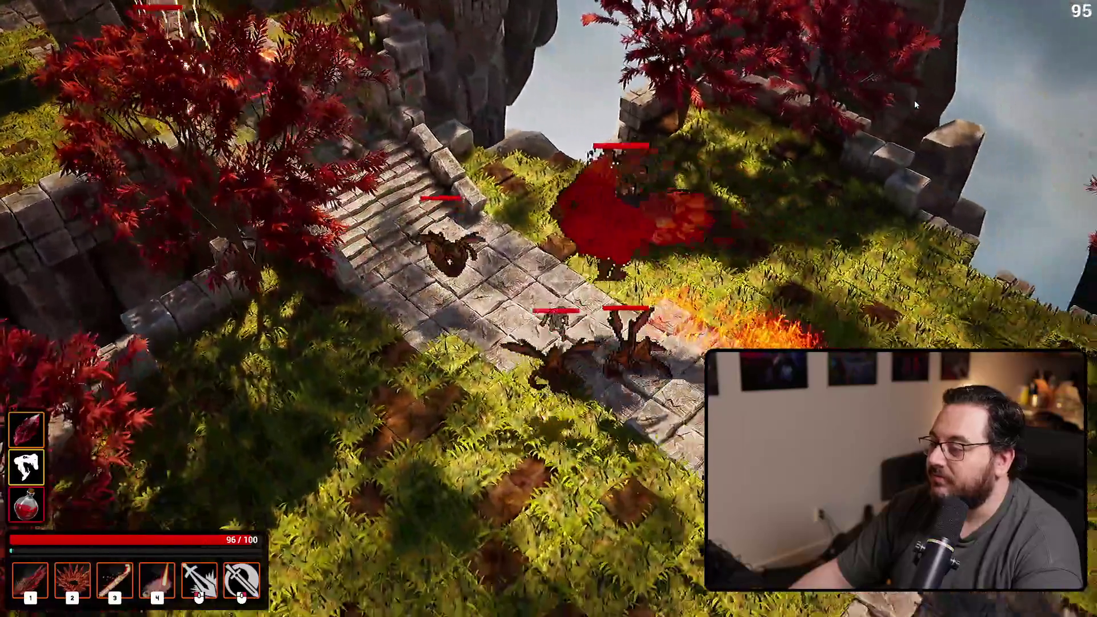
key("d")
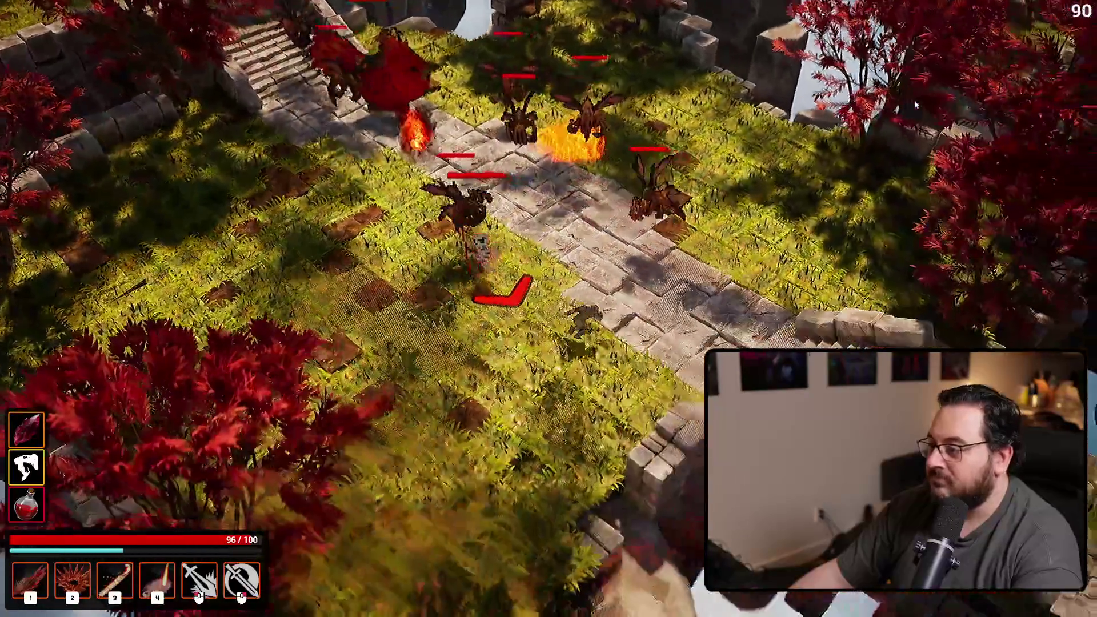
key("d")
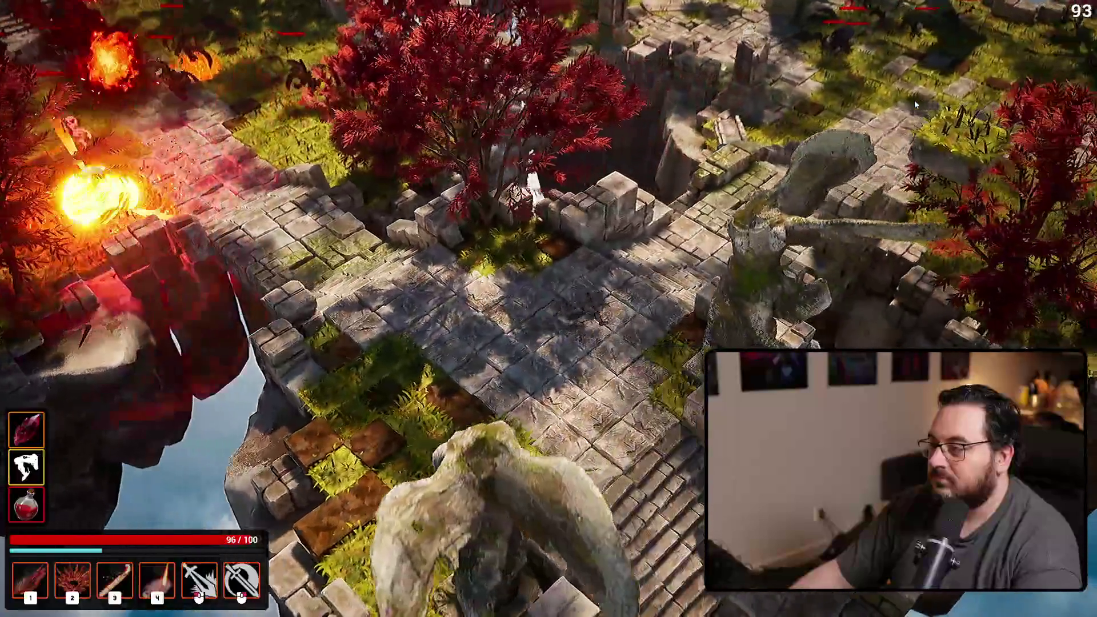
key("d")
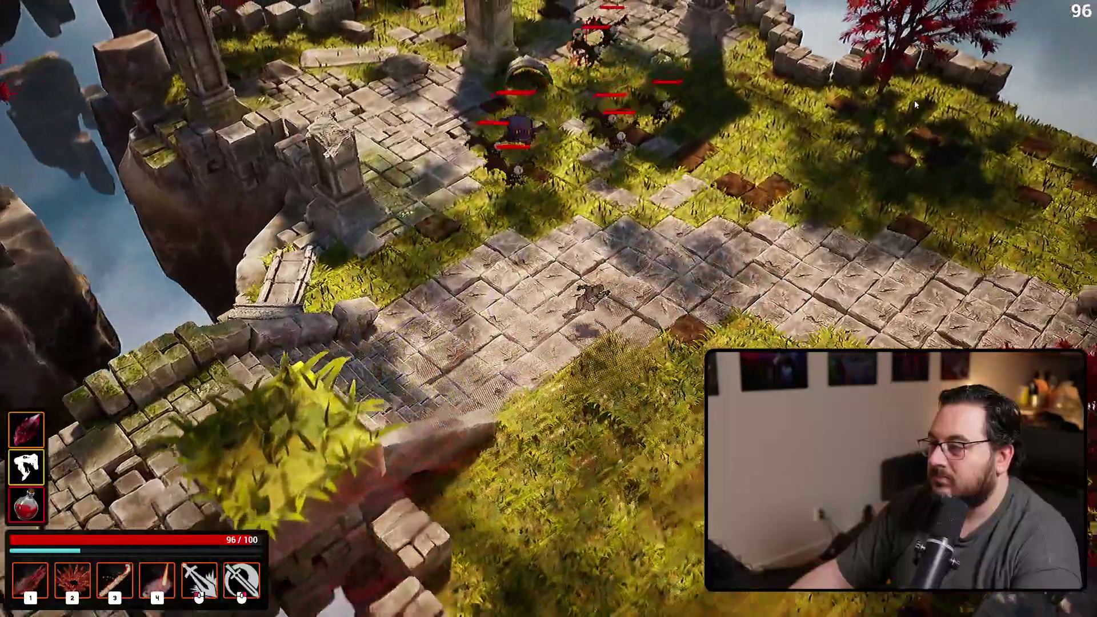
key("d")
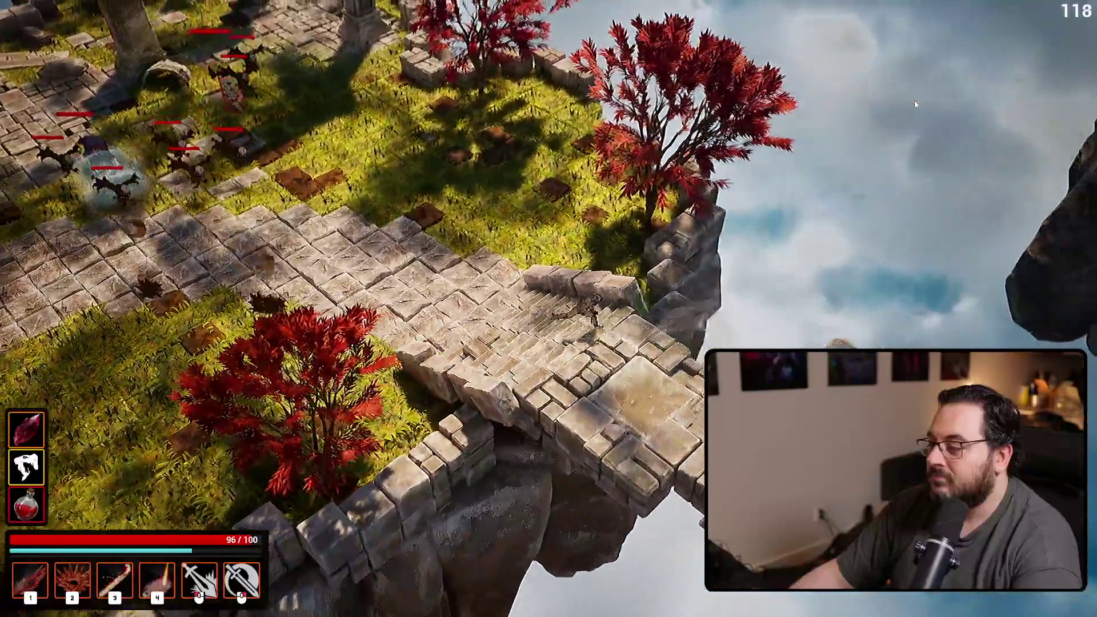
key("d")
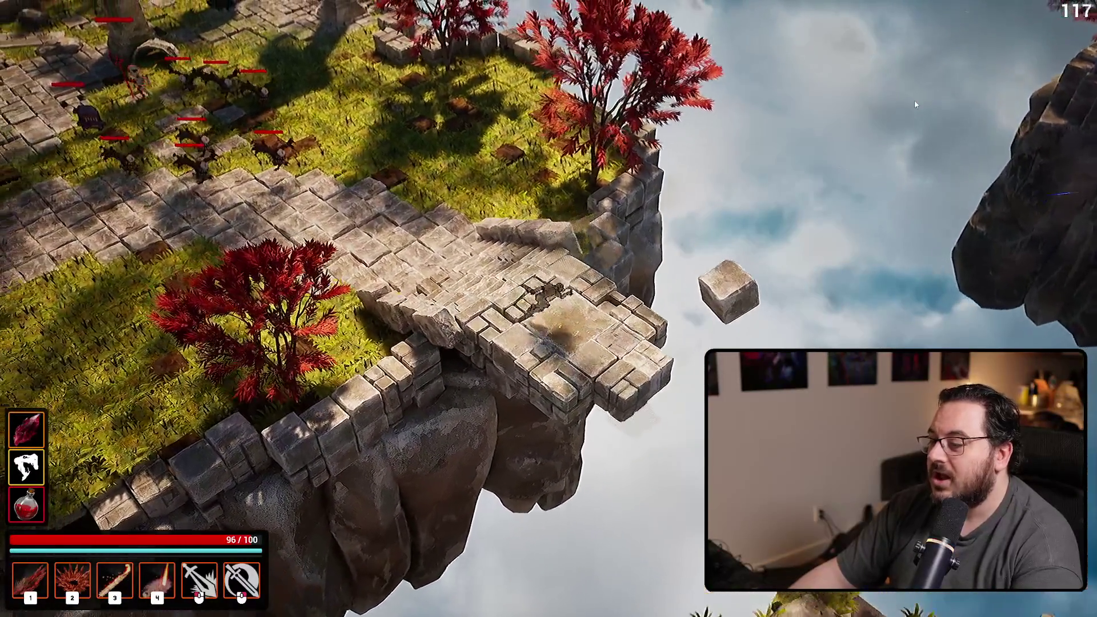
key("d")
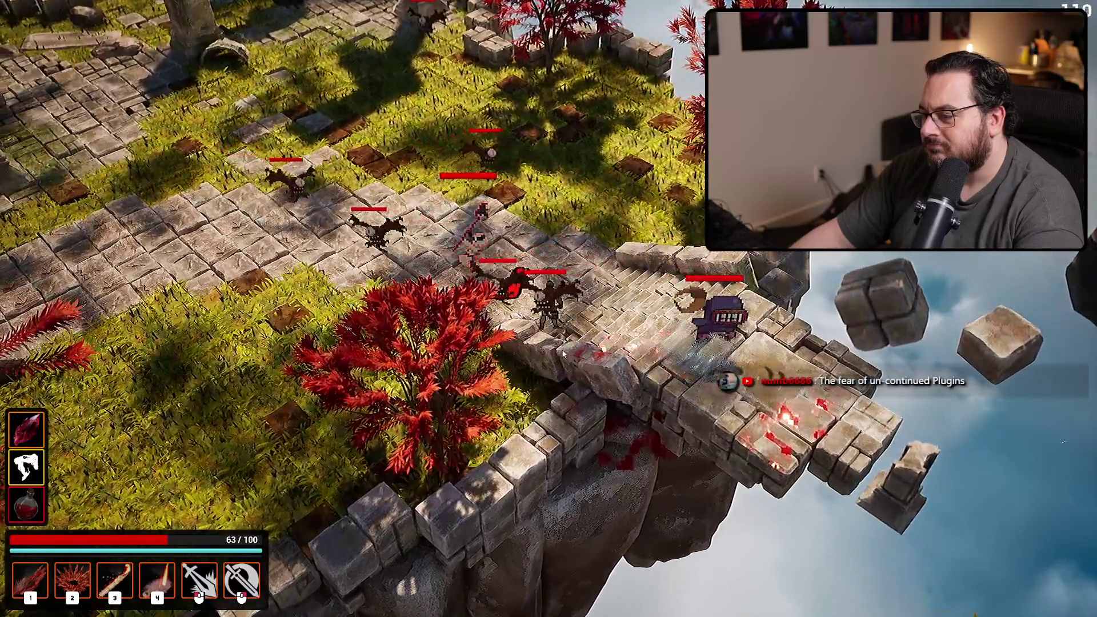
key("Escape")
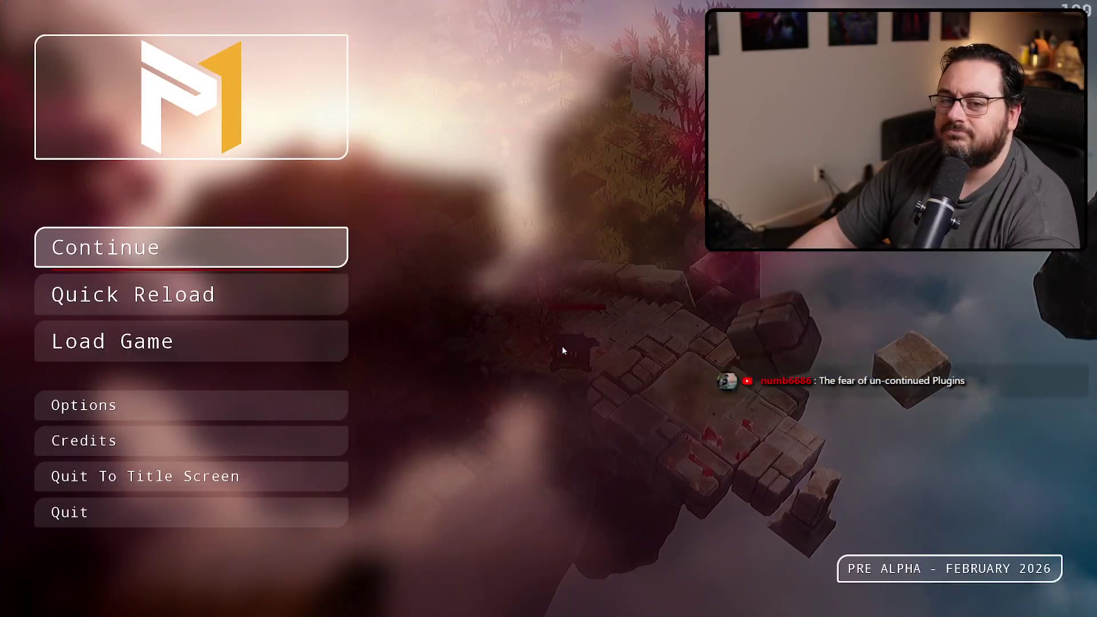
- Quit from the pause menu and confirm quitting despite unsaved progress
left_click(206, 510)
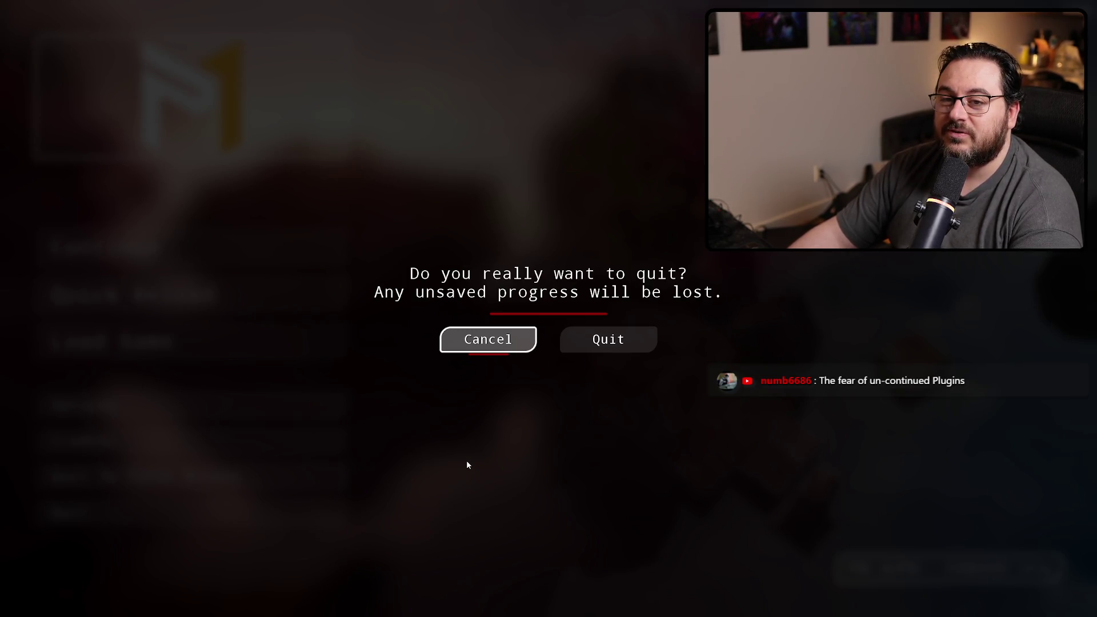
key("Right")
key("Return")
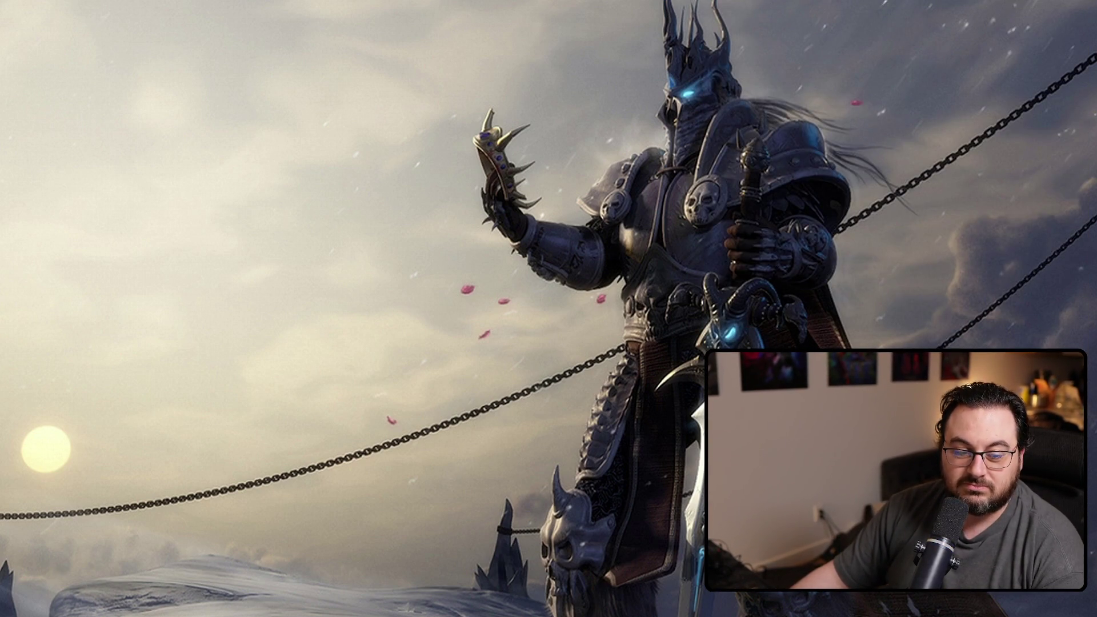
- Scroll down My Projects and launch the SpreadingCrimson project tile
scroll(623, 413, "down", 5)
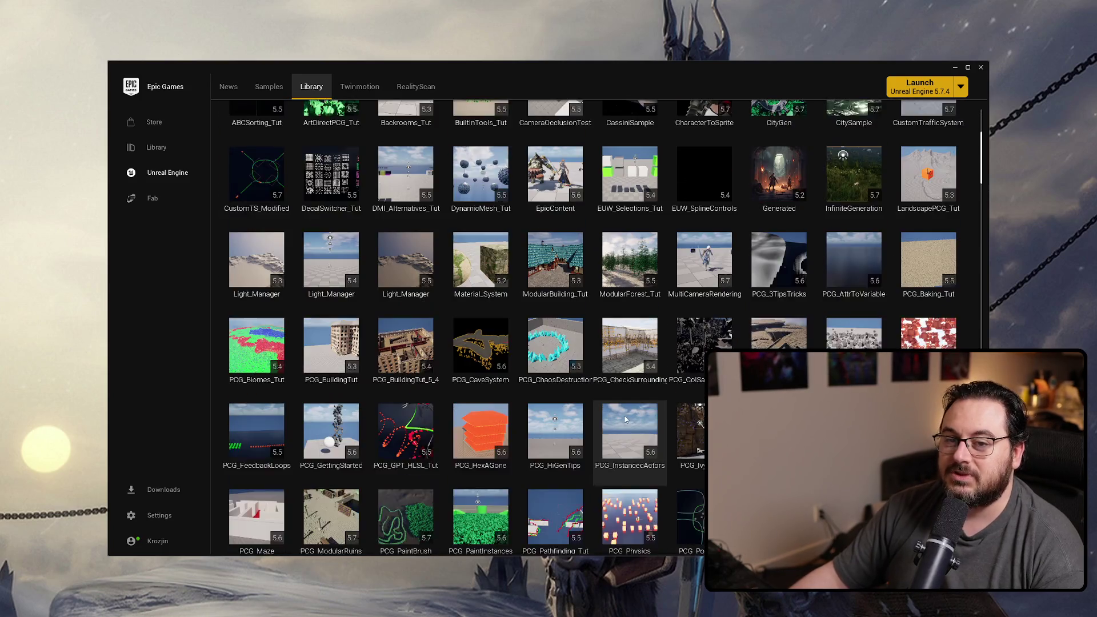
scroll(625, 420, "down", 7)
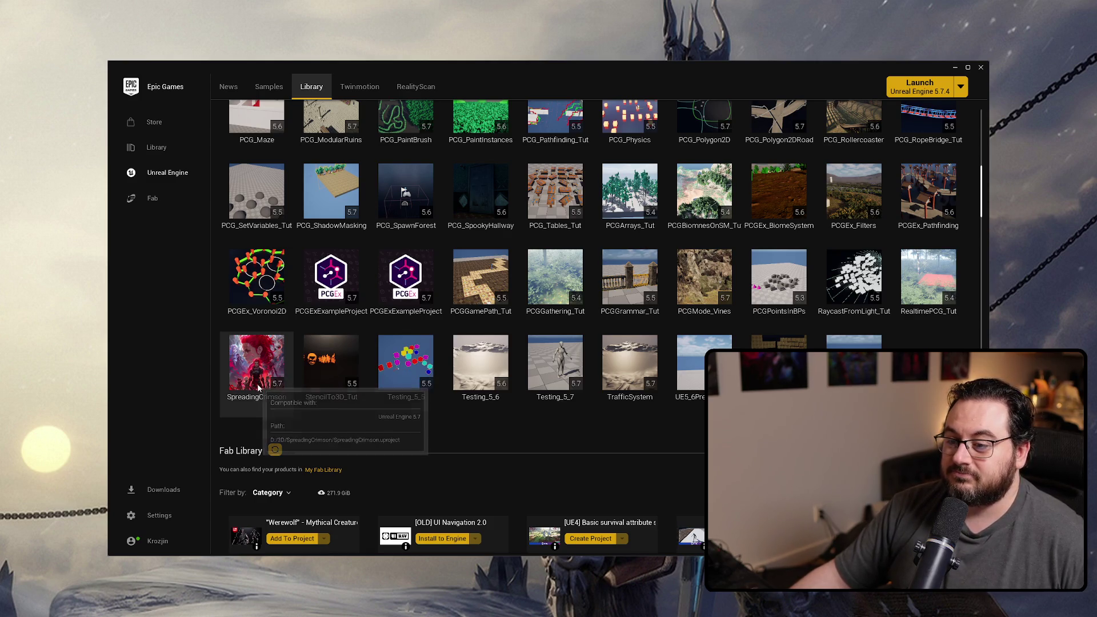
left_click(984, 70)
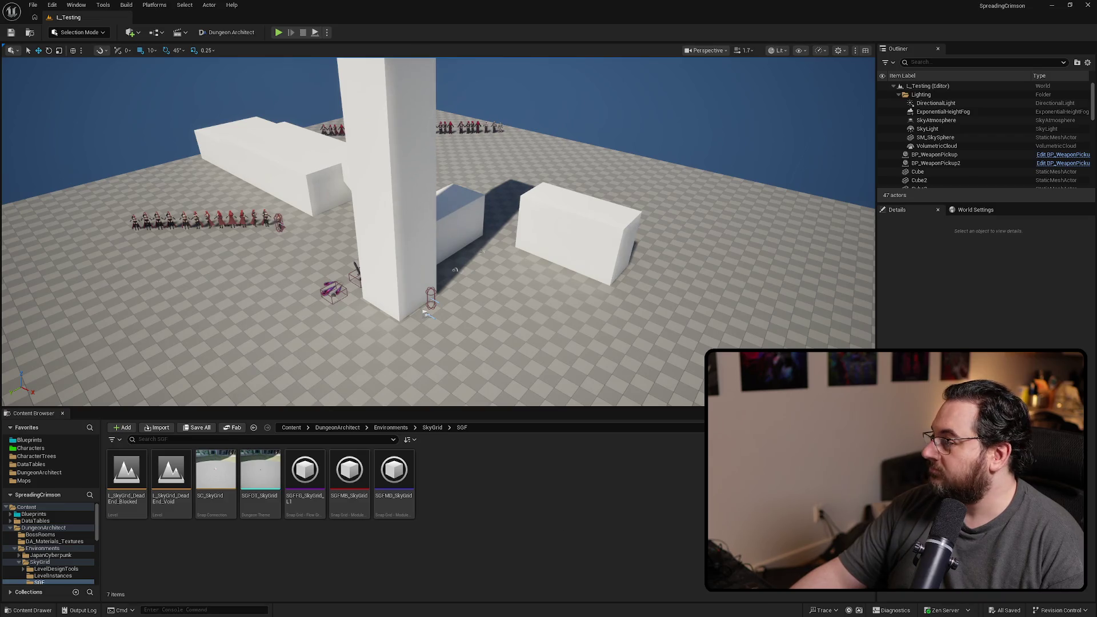
- Delete the LI_Test pillar, save the level, then open L_SkyGrid_DeadEnd_Blocked from the Content Browser
left_click(405, 227)
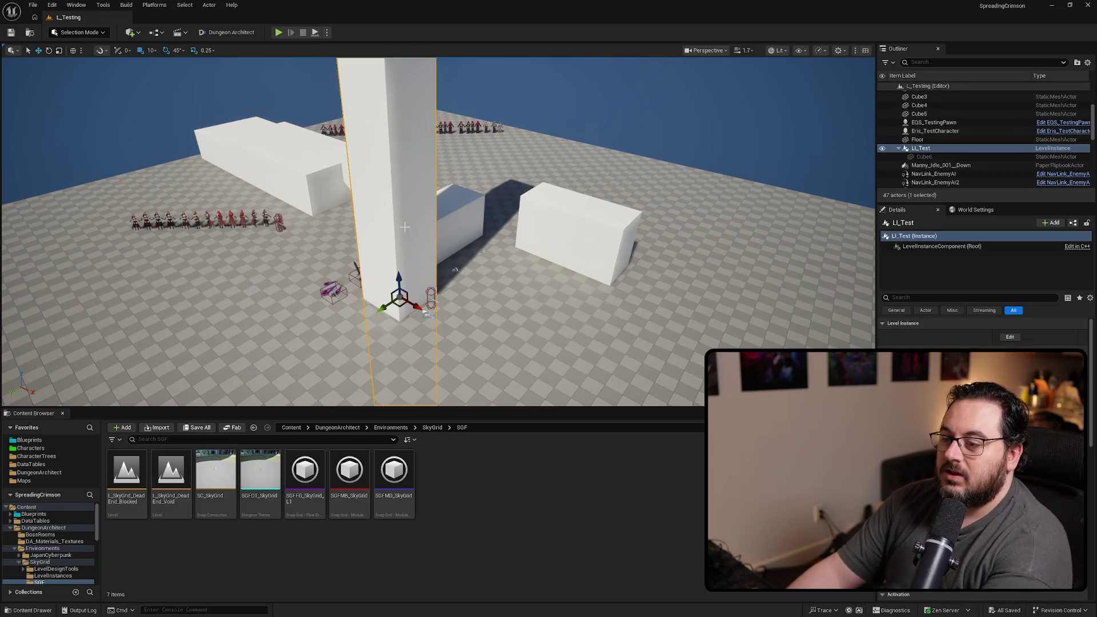
key("Delete")
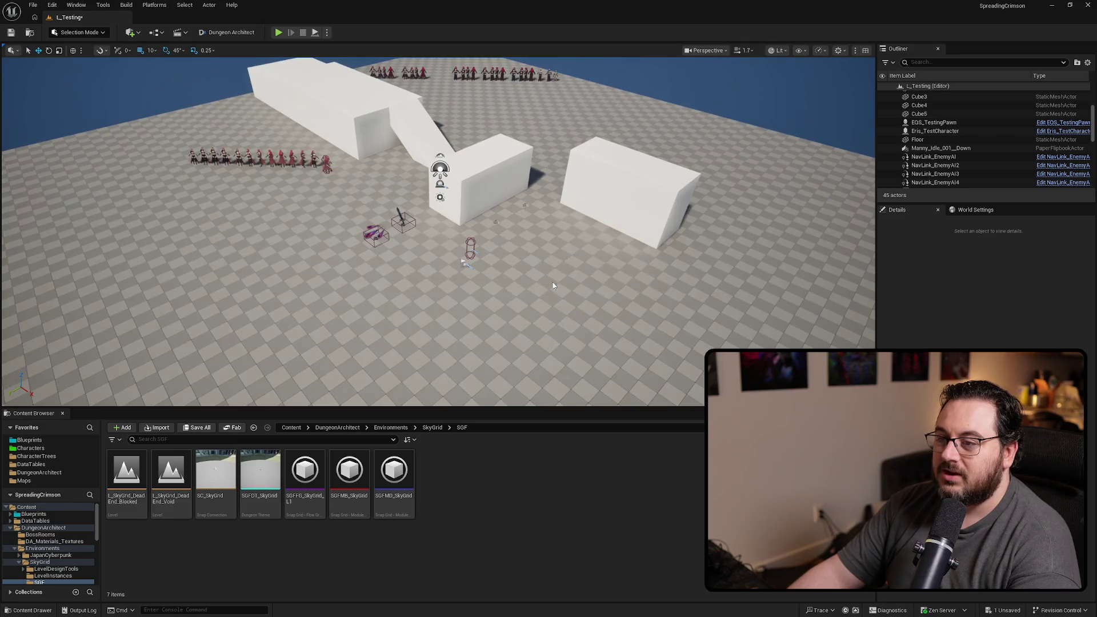
key("ctrl+s")
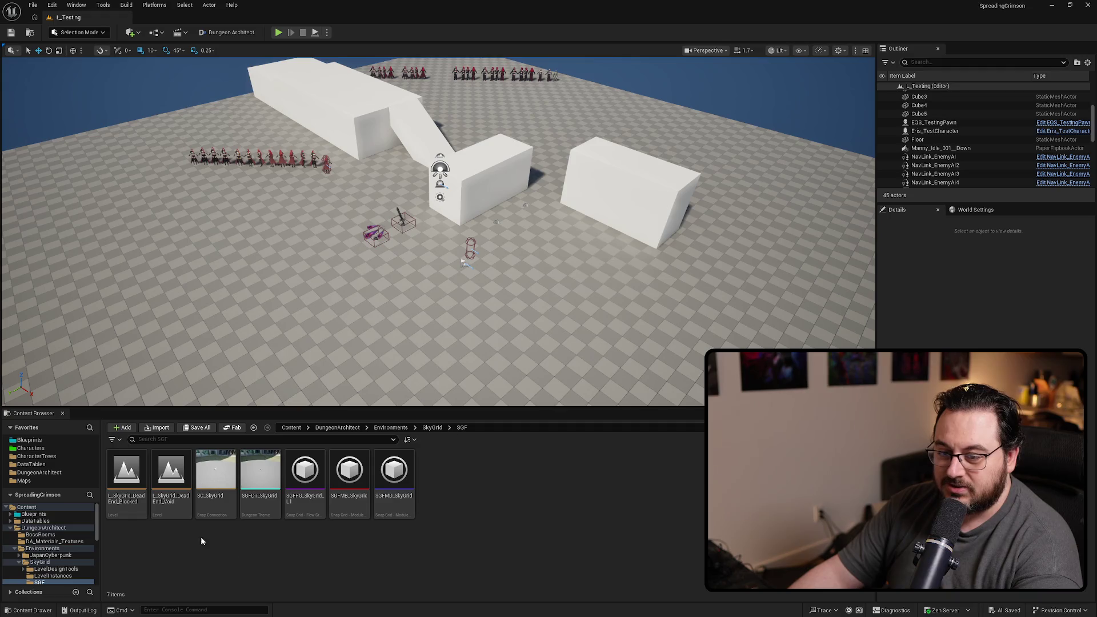
double_click(141, 468)
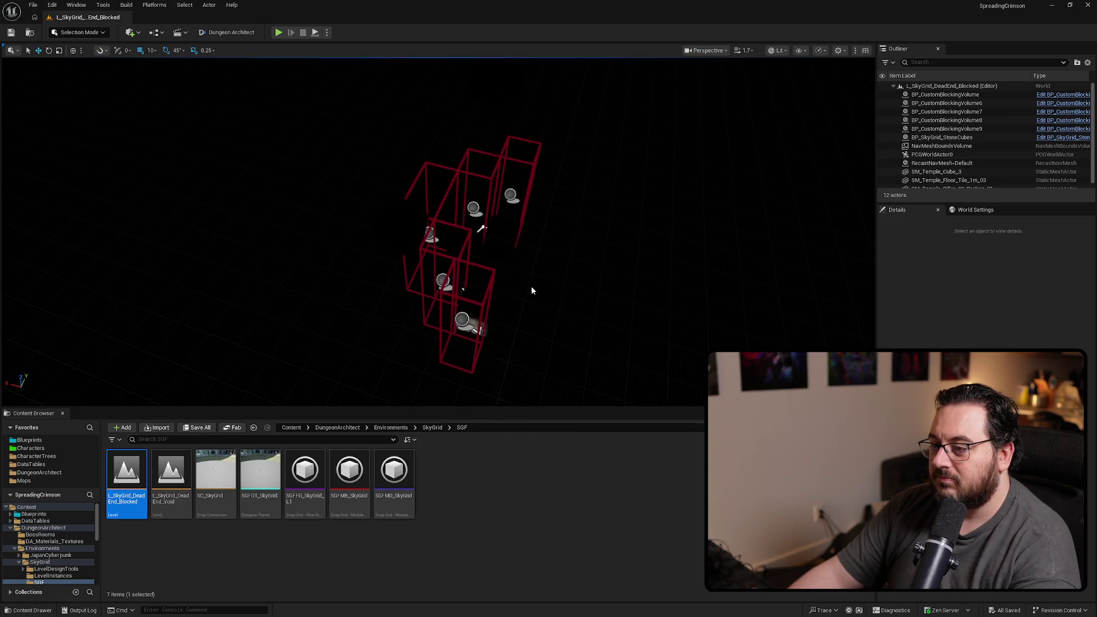
- Switch the viewport to Unlit and select the floor tile and the floating SM_Temple_Cube_3
key("alt+3")
left_click(401, 218)
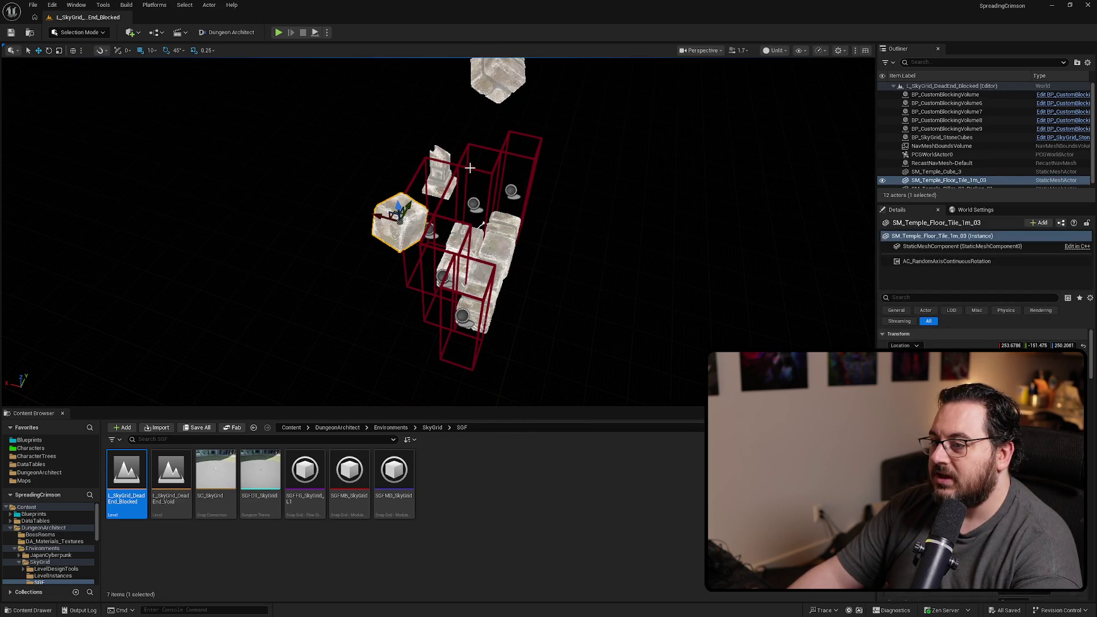
left_click(497, 80)
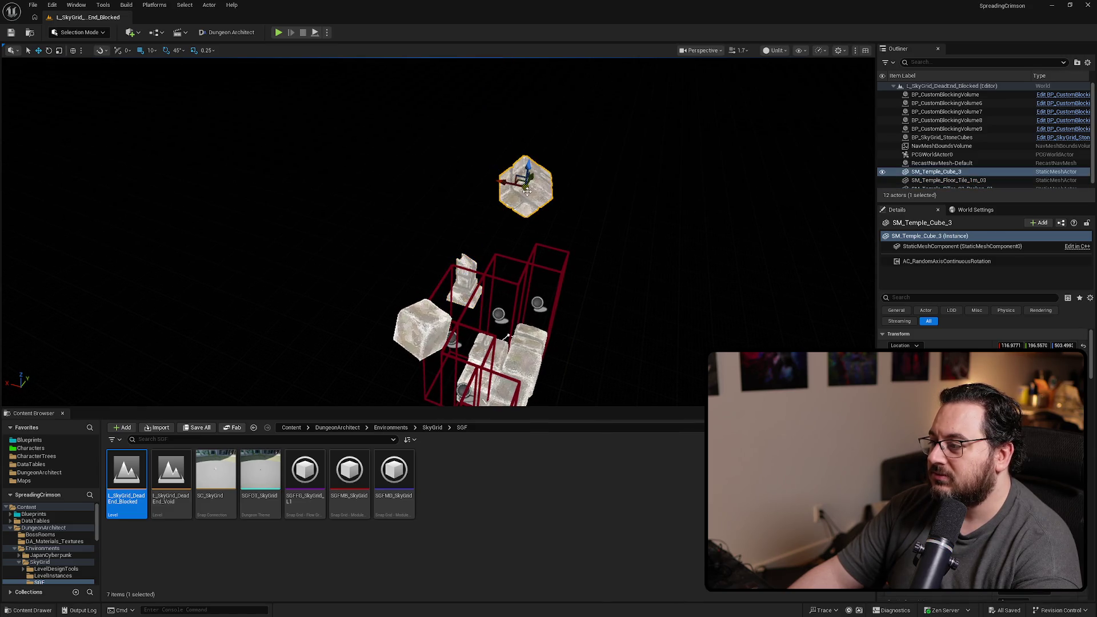
- Open the AC_RandomAxisContinuousRotation blueprint graph from the cube's component list
right_click(942, 261)
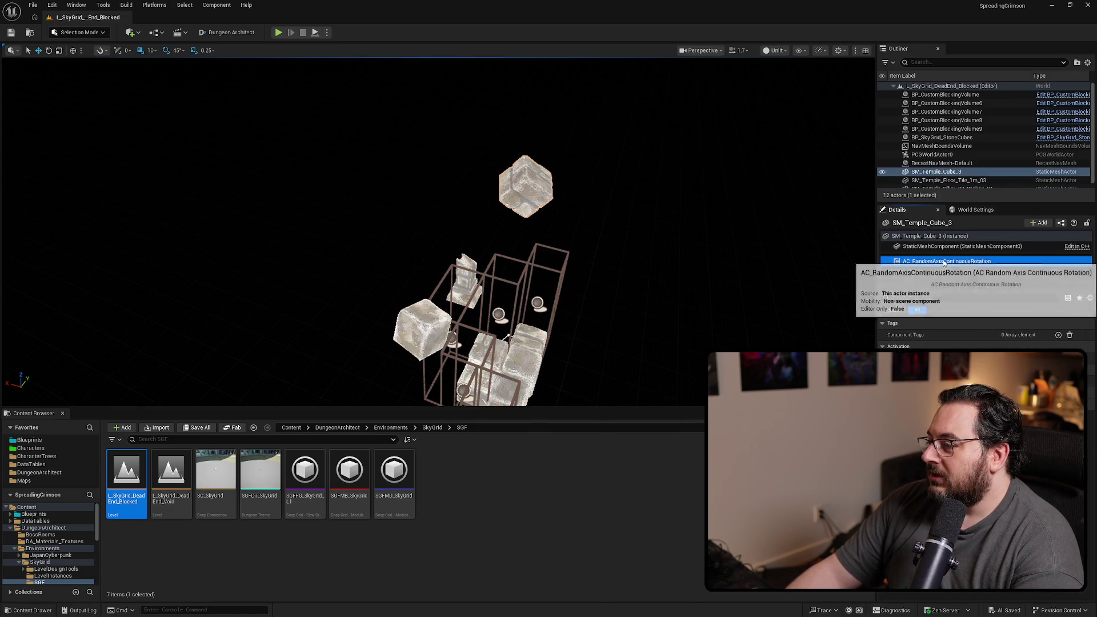
left_click(1006, 354)
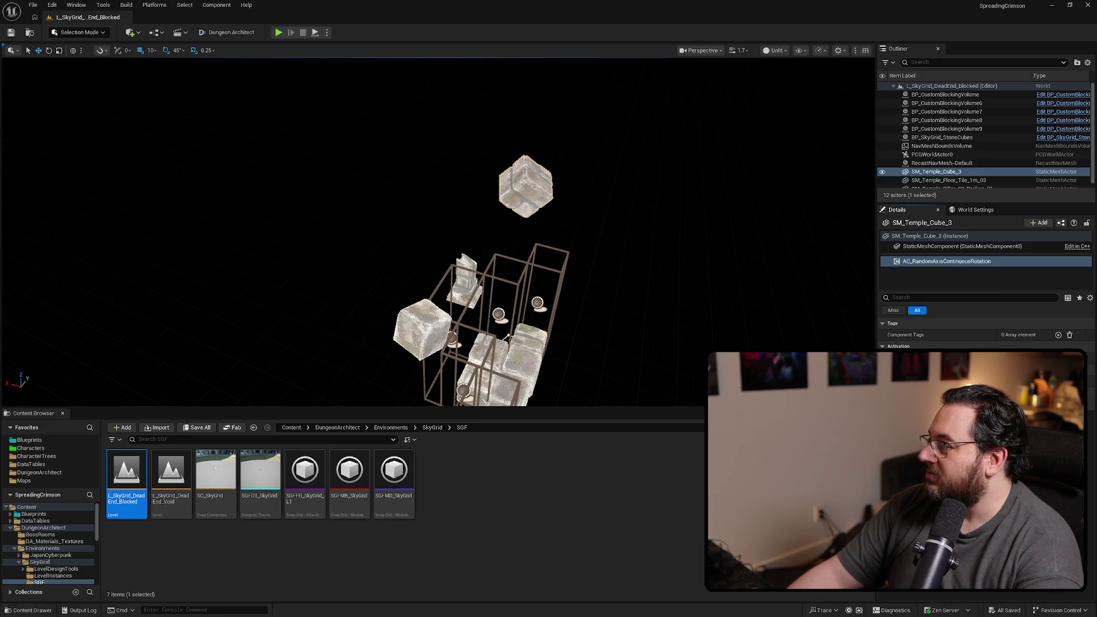
double_click(946, 261)
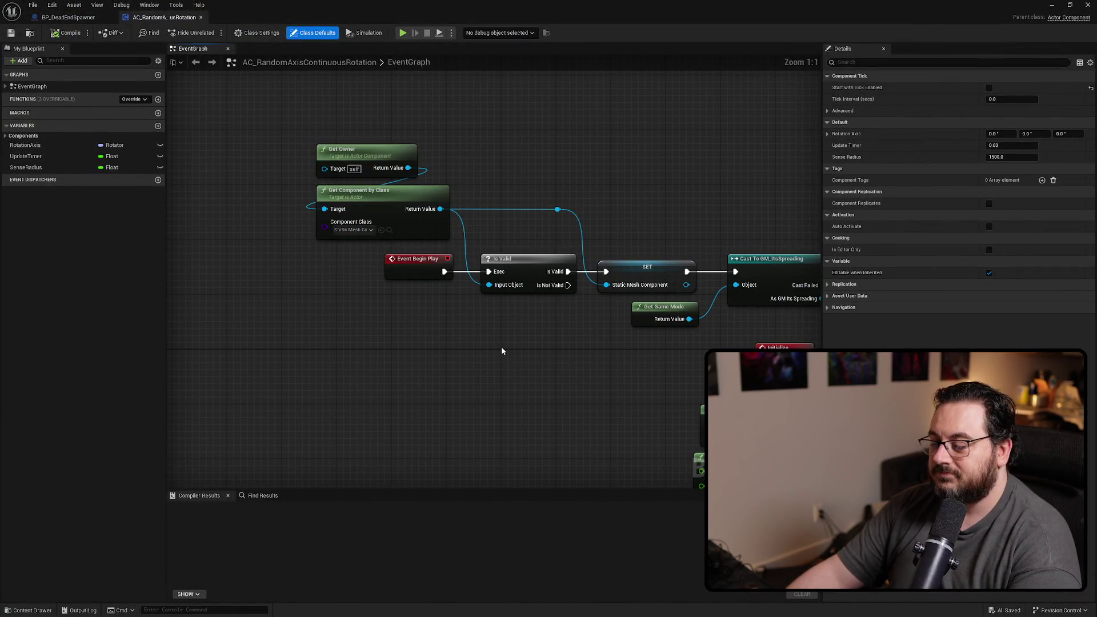
mouse_move(565, 366)
left_mouse_down()
mouse_move(362, 338)
mouse_move(454, 340)
mouse_move(486, 310)
left_mouse_up()
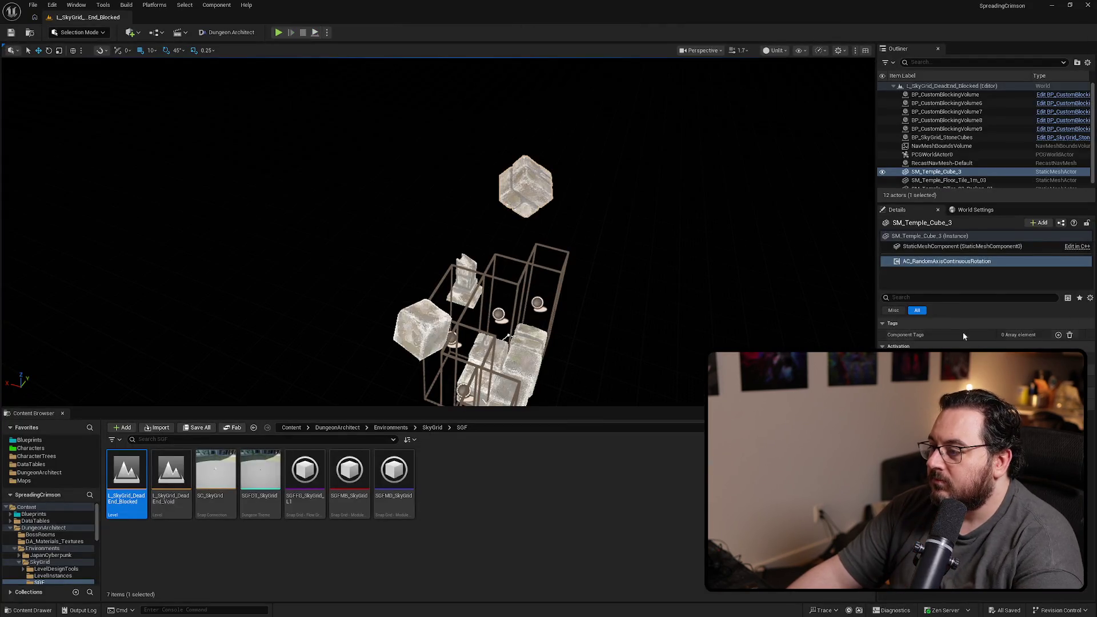
- Select the floating cube, the broken temple pillar and the floor tile to compare their details
left_click(526, 185)
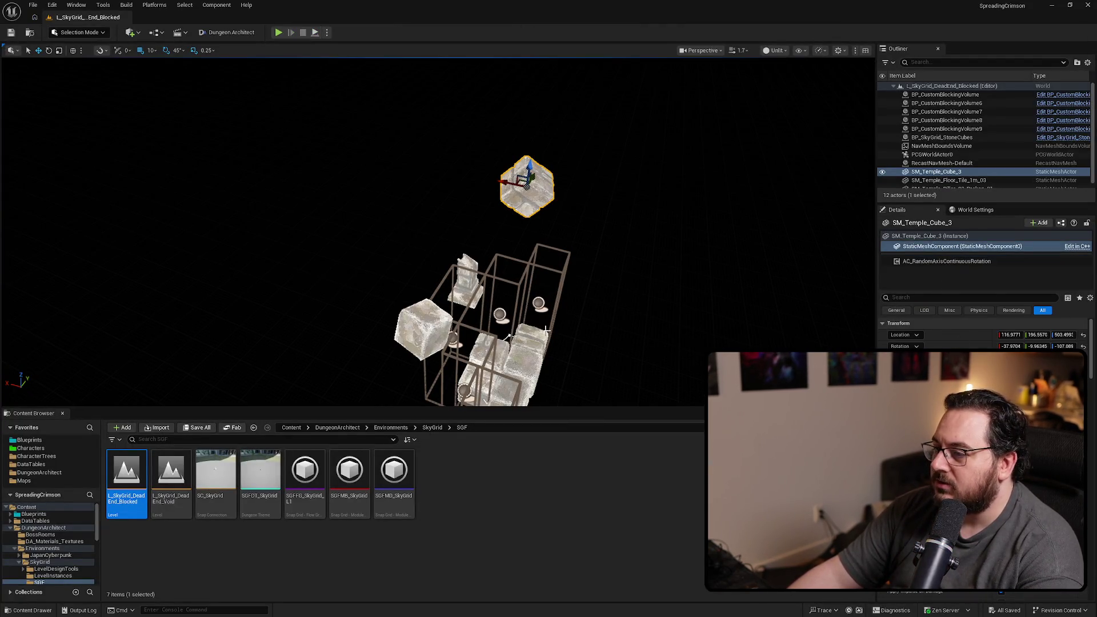
left_click(467, 286)
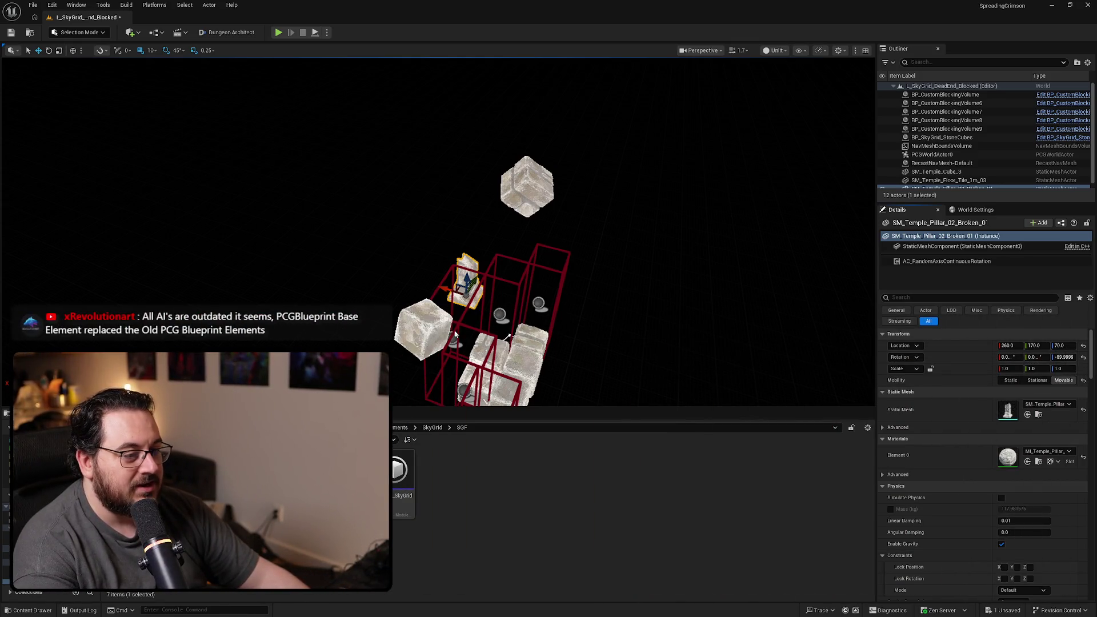
left_click(423, 328)
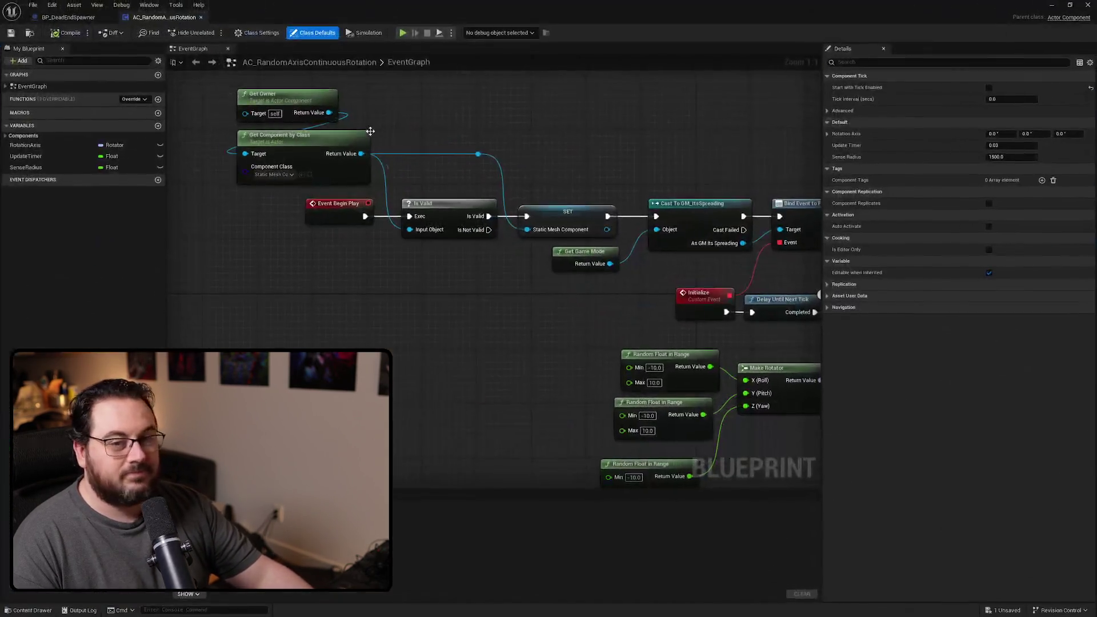
mouse_move(540, 347)
left_mouse_down()
mouse_move(314, 241)
mouse_move(323, 252)
left_mouse_up()
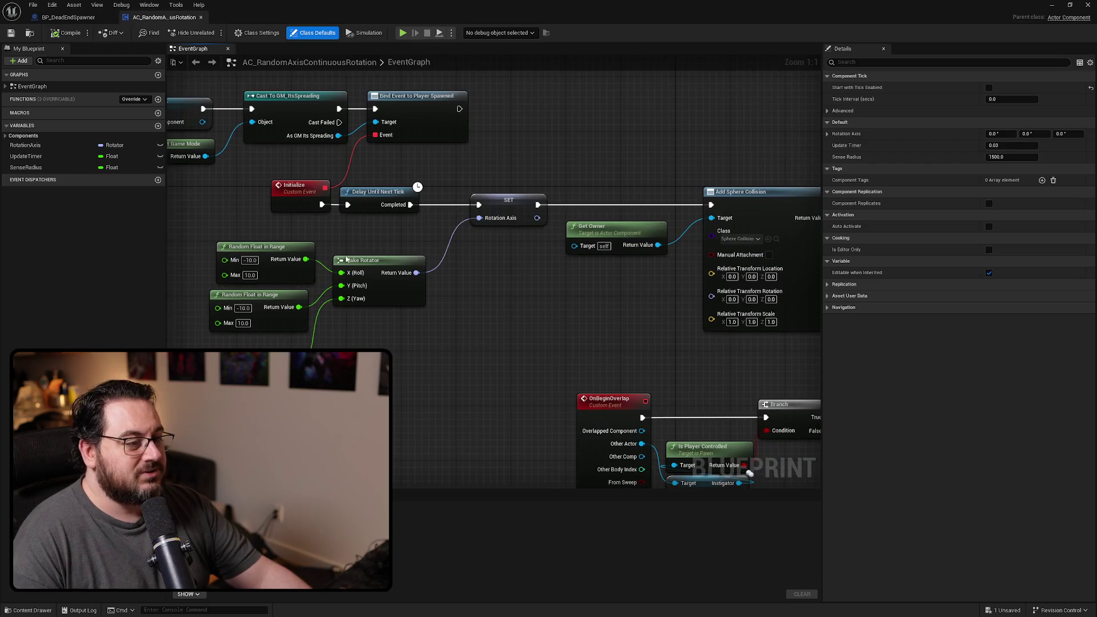
mouse_move(524, 304)
left_mouse_down()
mouse_move(418, 293)
mouse_move(811, 358)
mouse_move(823, 372)
left_mouse_up()
left_click_drag(351, 281, 388, 293)
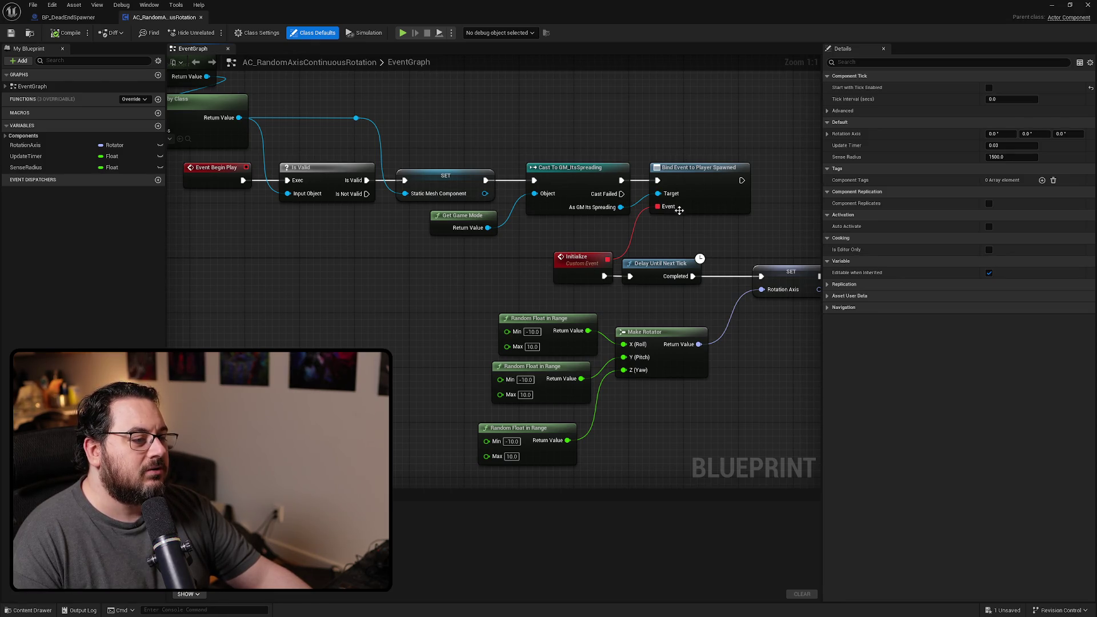
mouse_move(454, 299)
left_mouse_down()
mouse_move(566, 343)
mouse_move(492, 346)
mouse_move(488, 337)
left_mouse_up()
left_click(520, 307)
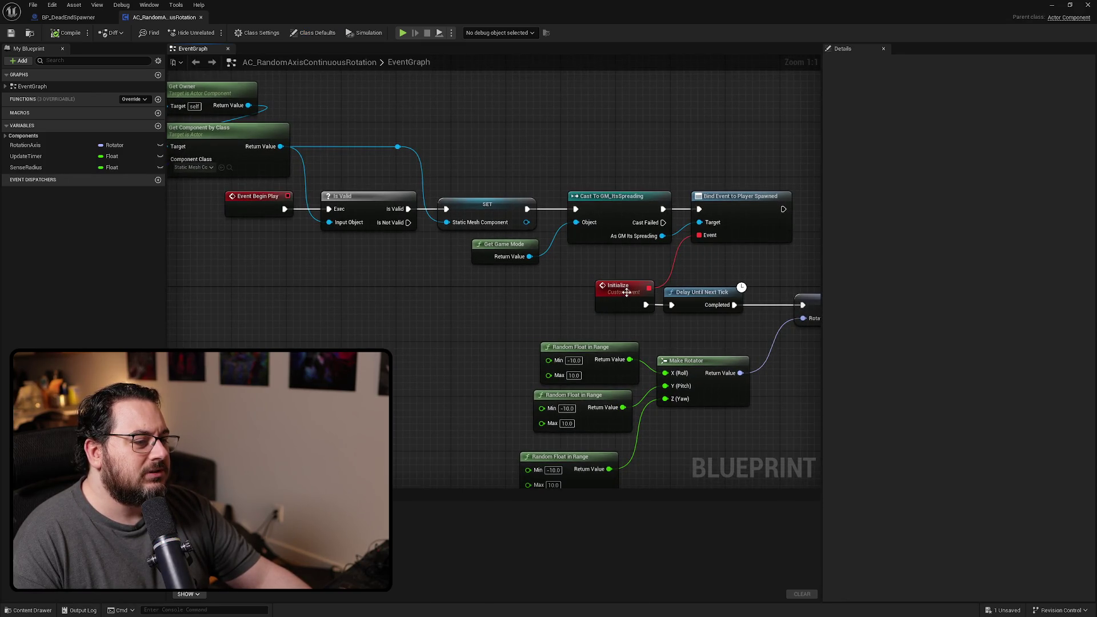
mouse_move(505, 293)
left_mouse_down()
mouse_move(561, 297)
mouse_move(304, 311)
mouse_move(577, 306)
mouse_move(394, 316)
left_mouse_up()
left_click_drag(645, 201, 435, 285)
left_click(423, 294)
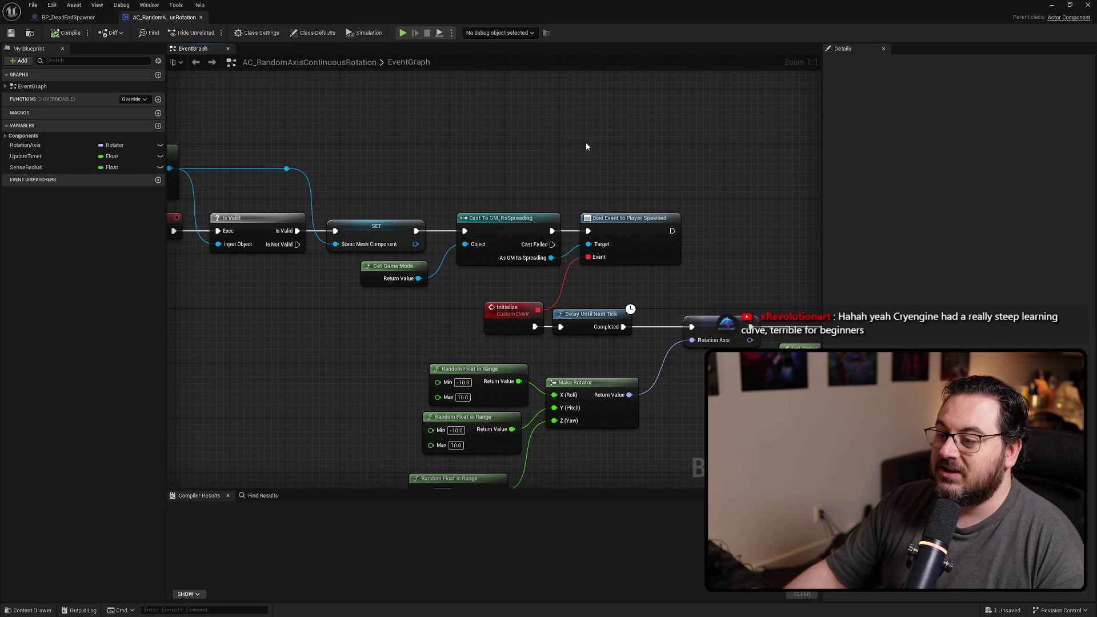
- Move the lowest Random Float in Range node up beside the other random nodes
scroll(598, 150, "down", 2)
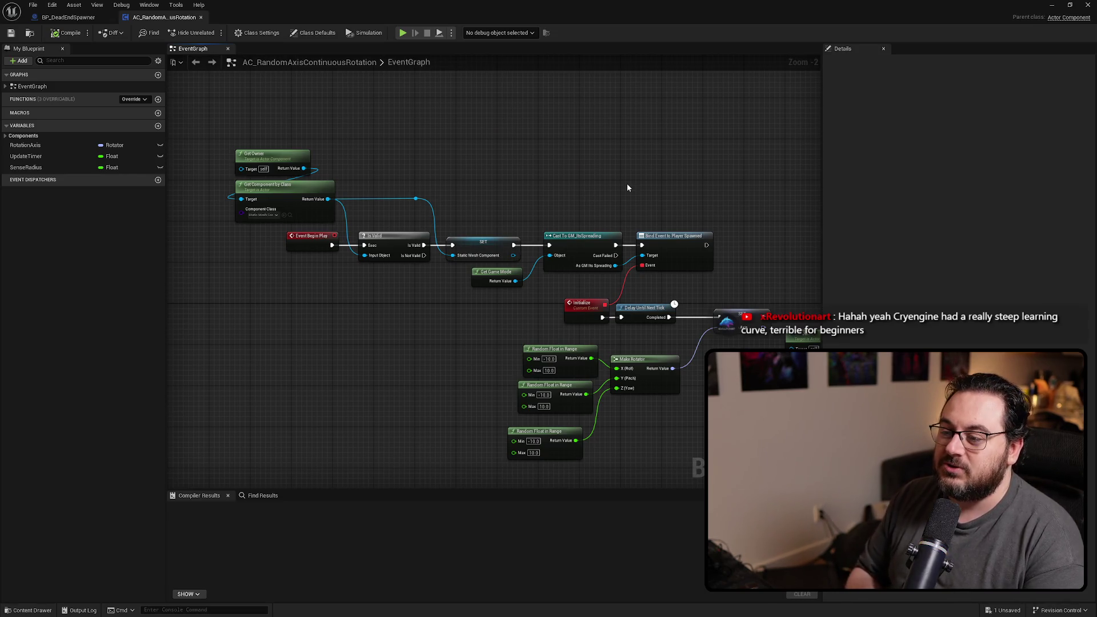
left_click_drag(739, 196, 499, 139)
scroll(320, 342, "up", 2)
left_click(335, 323)
left_click_drag(334, 323, 341, 309)
left_click(463, 317)
left_click(350, 309)
left_click(444, 324)
mouse_move(444, 324)
left_mouse_down()
mouse_move(480, 320)
mouse_move(463, 320)
mouse_move(425, 359)
mouse_move(539, 372)
mouse_move(303, 360)
mouse_move(411, 358)
mouse_move(304, 343)
mouse_move(514, 372)
mouse_move(399, 367)
mouse_move(724, 280)
left_mouse_up()
- Frame the whole node layout and add a new variable in My Blueprint
scroll(612, 244, "down", 3)
scroll(653, 157, "up", 1)
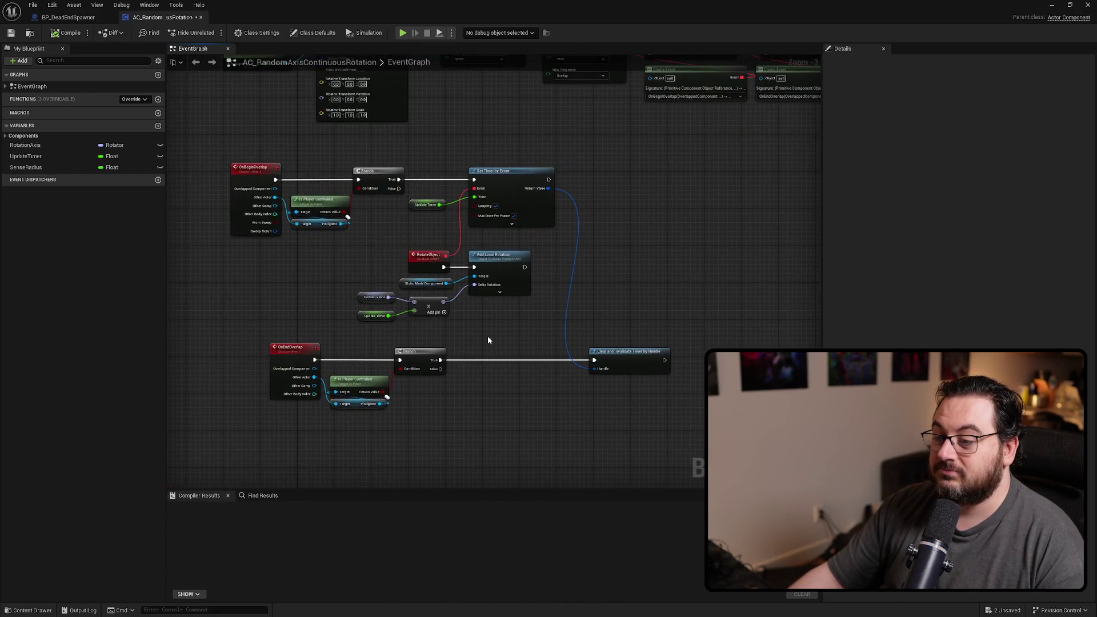
scroll(490, 336, "up", 1)
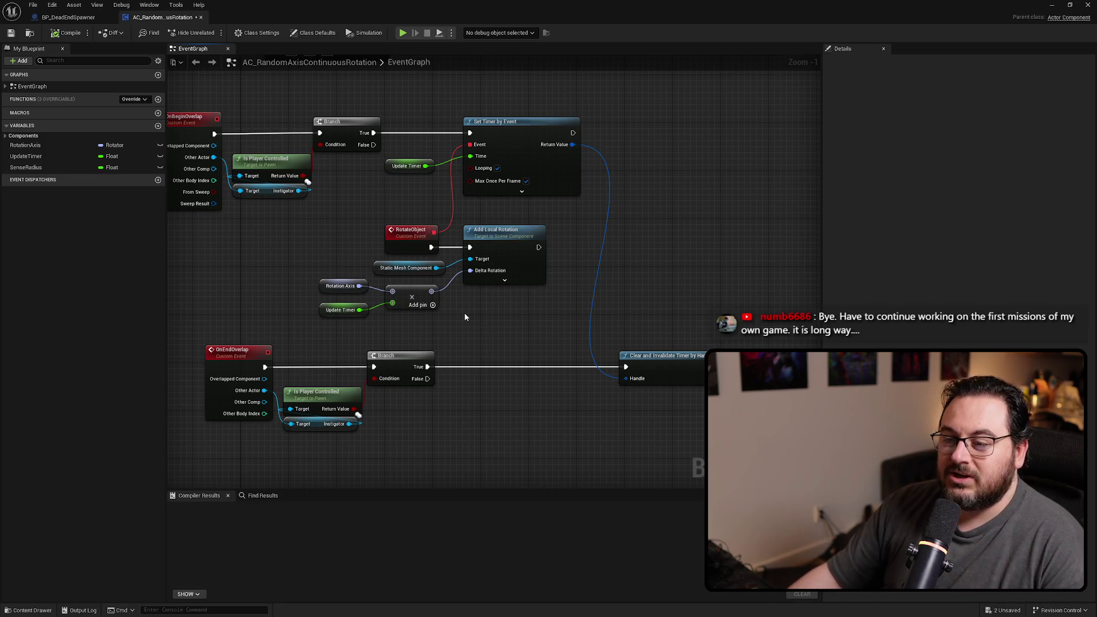
scroll(465, 317, "down", 2)
scroll(462, 313, "down", 1)
mouse_move(463, 314)
left_mouse_down()
mouse_move(490, 394)
mouse_move(279, 376)
left_mouse_up()
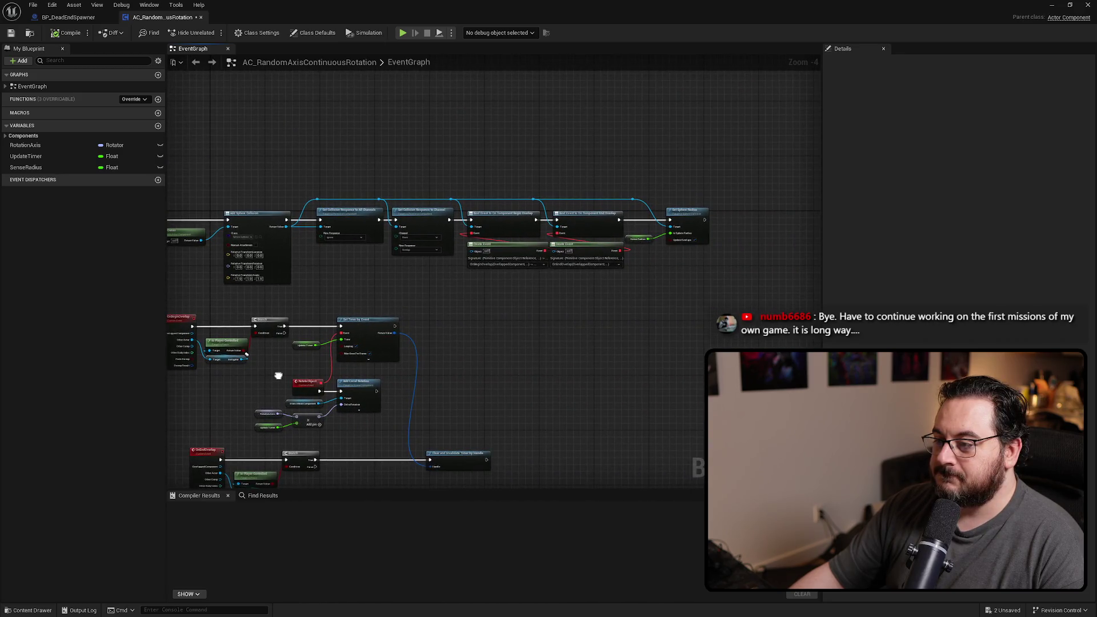
scroll(458, 267, "up", 5)
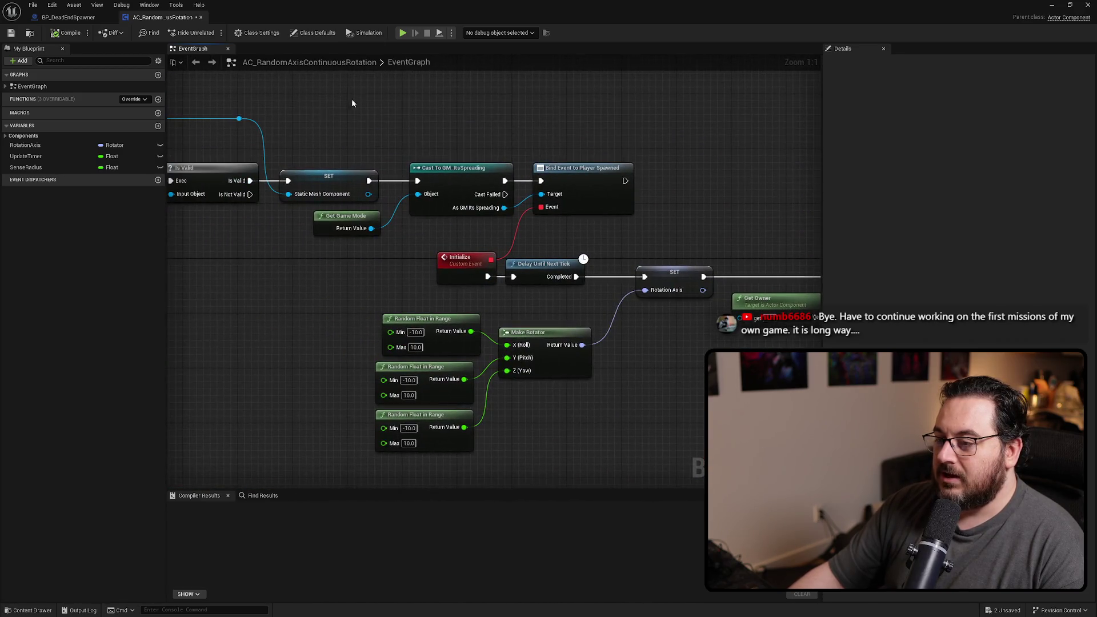
scroll(558, 355, "down", 3)
scroll(431, 307, "up", 3)
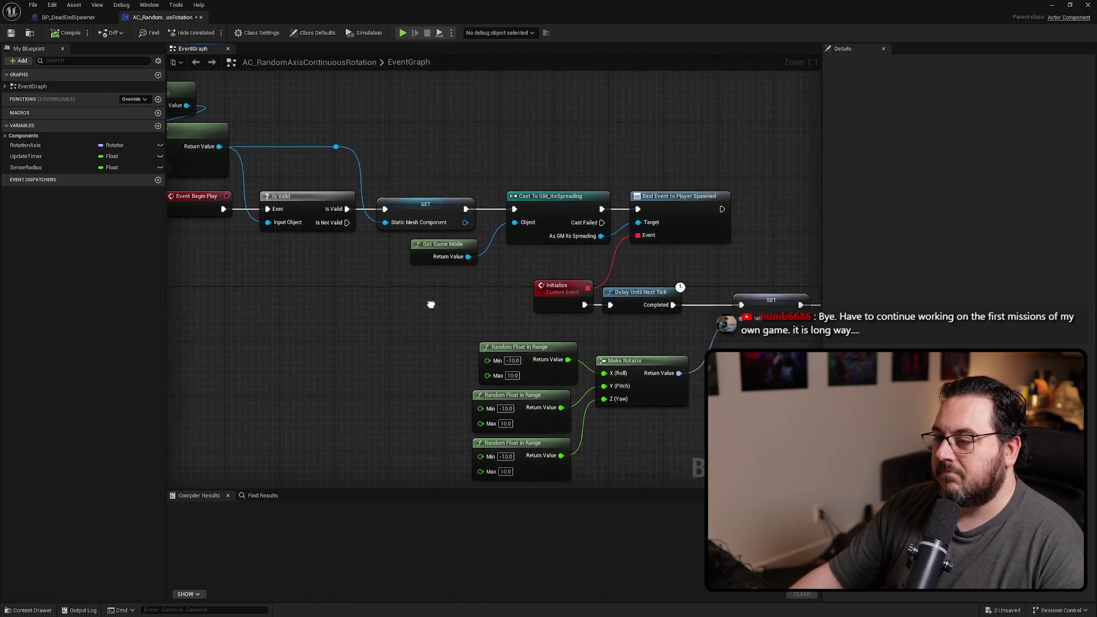
scroll(355, 307, "down", 2)
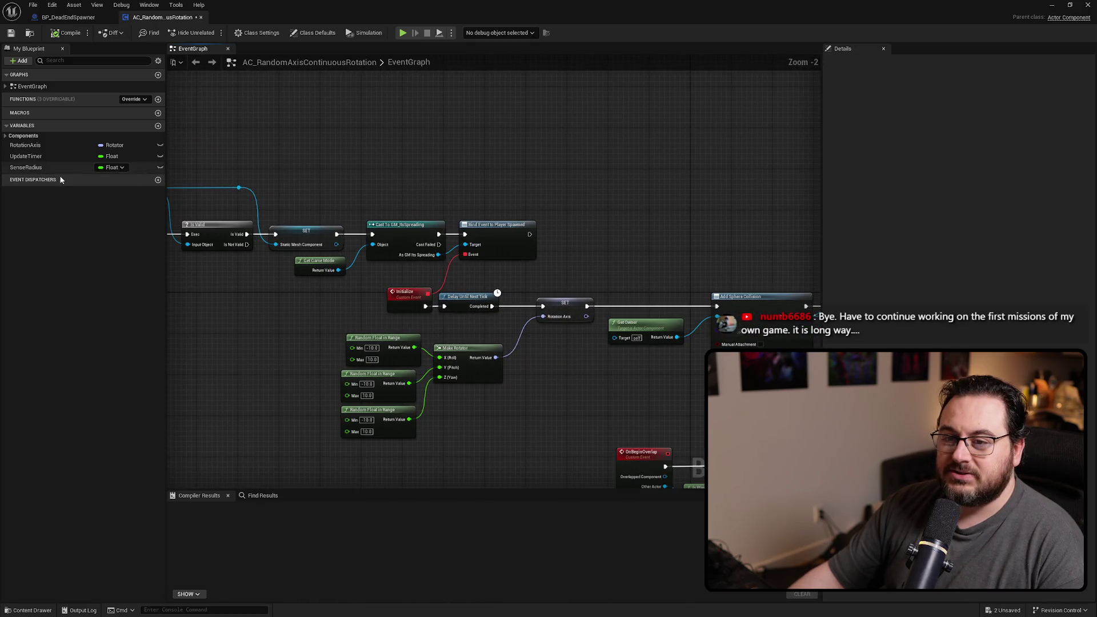
left_click(157, 126)
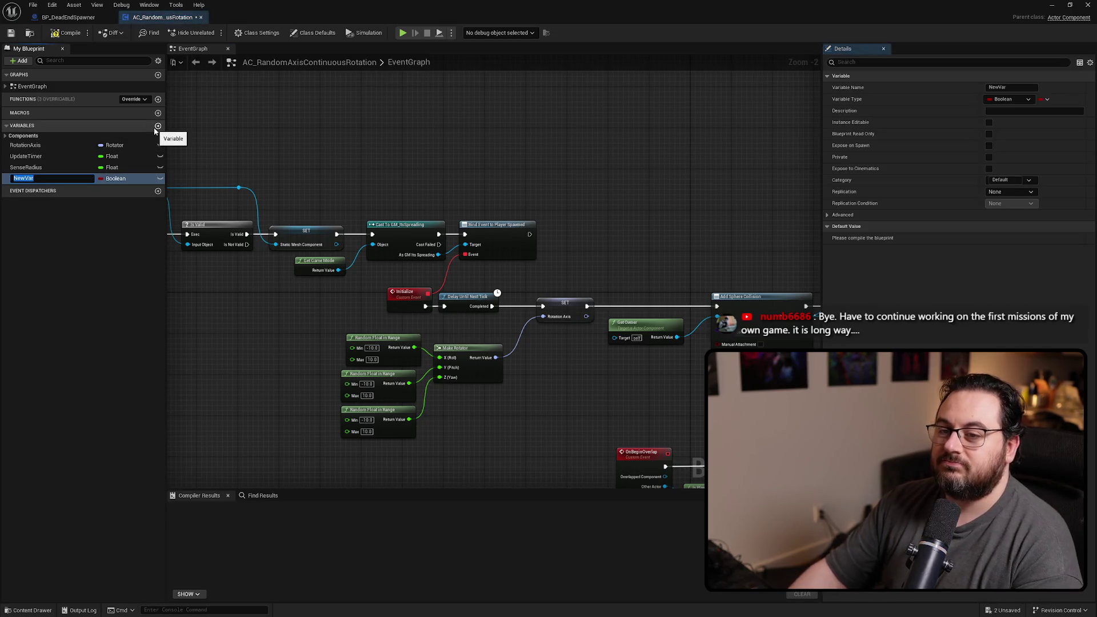
- Rename the new variable to Initialized and bring the Initialize event chain into view
type("Initialized")
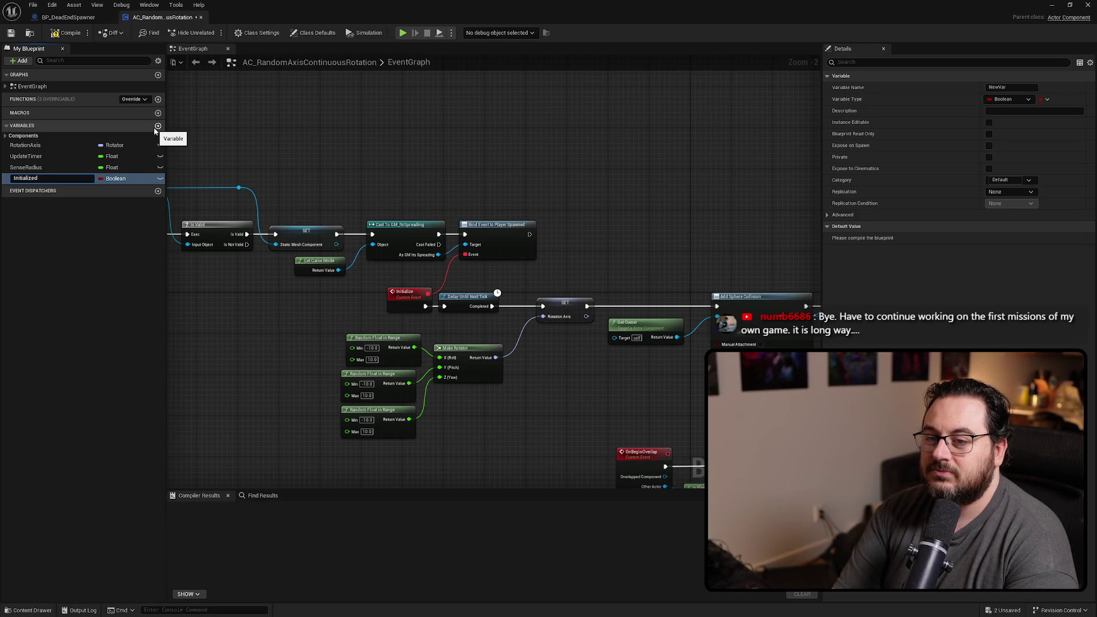
key("Return")
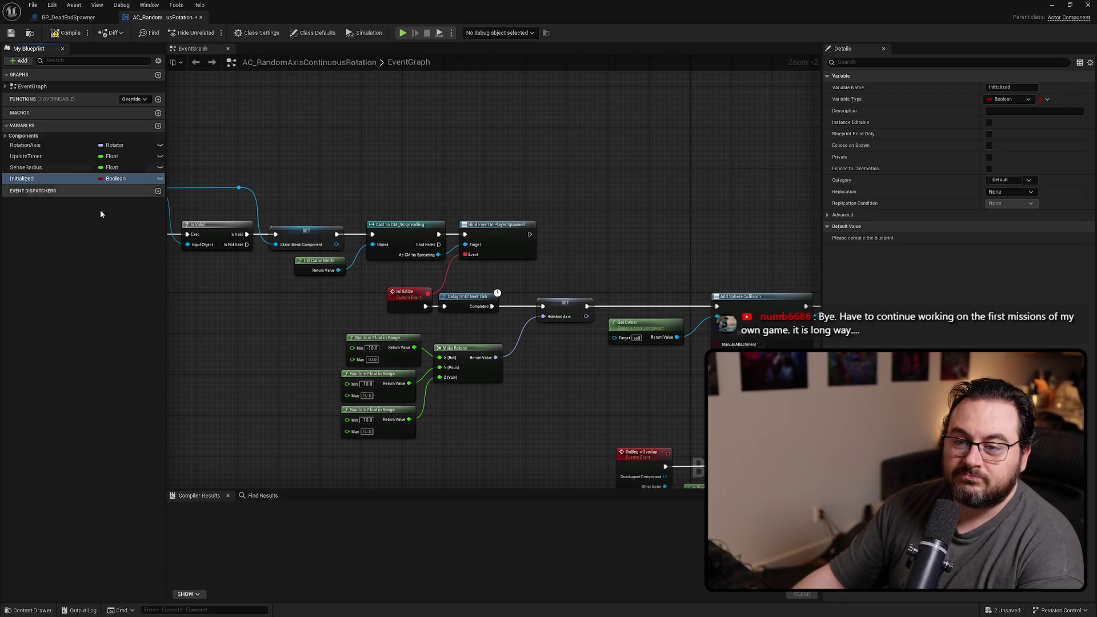
left_click_drag(509, 328, 571, 320)
scroll(505, 299, "up", 2)
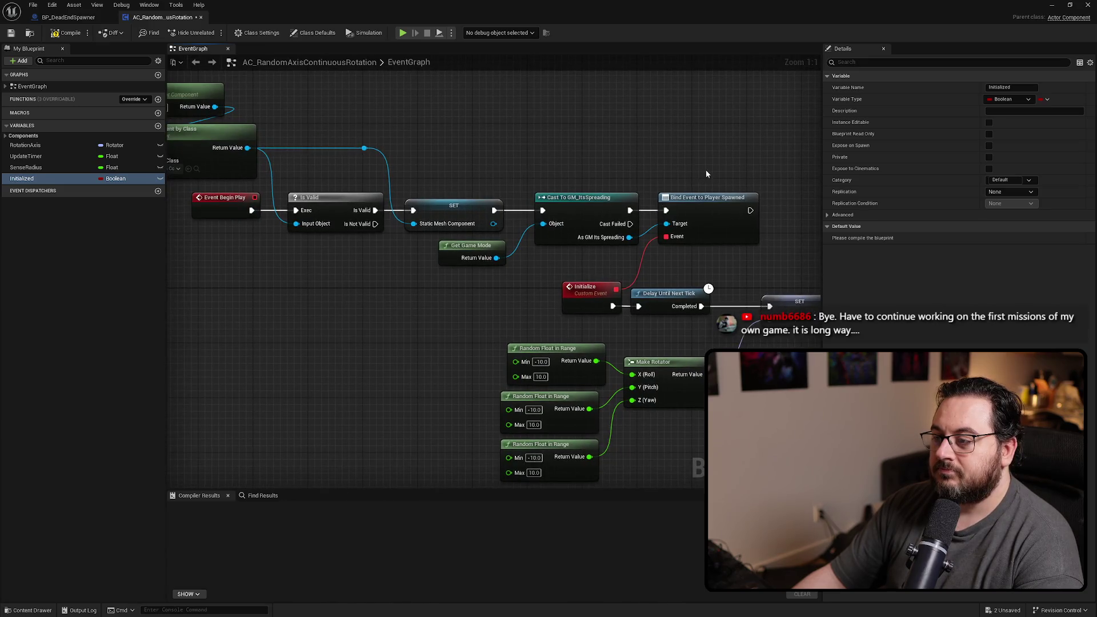
left_click(633, 275)
scroll(633, 274, "down", 3)
mouse_move(335, 143)
left_mouse_down()
mouse_move(624, 337)
mouse_move(737, 340)
left_mouse_up()
scroll(657, 327, "up", 1)
scroll(465, 327, "up", 3)
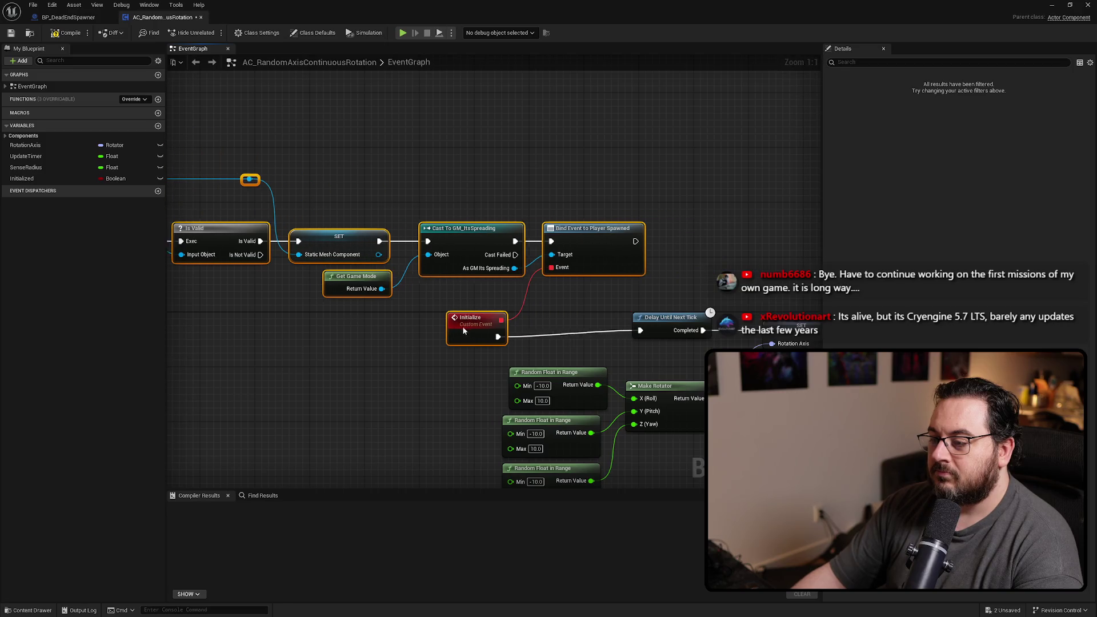
left_click(419, 355)
left_click_drag(418, 355, 322, 300)
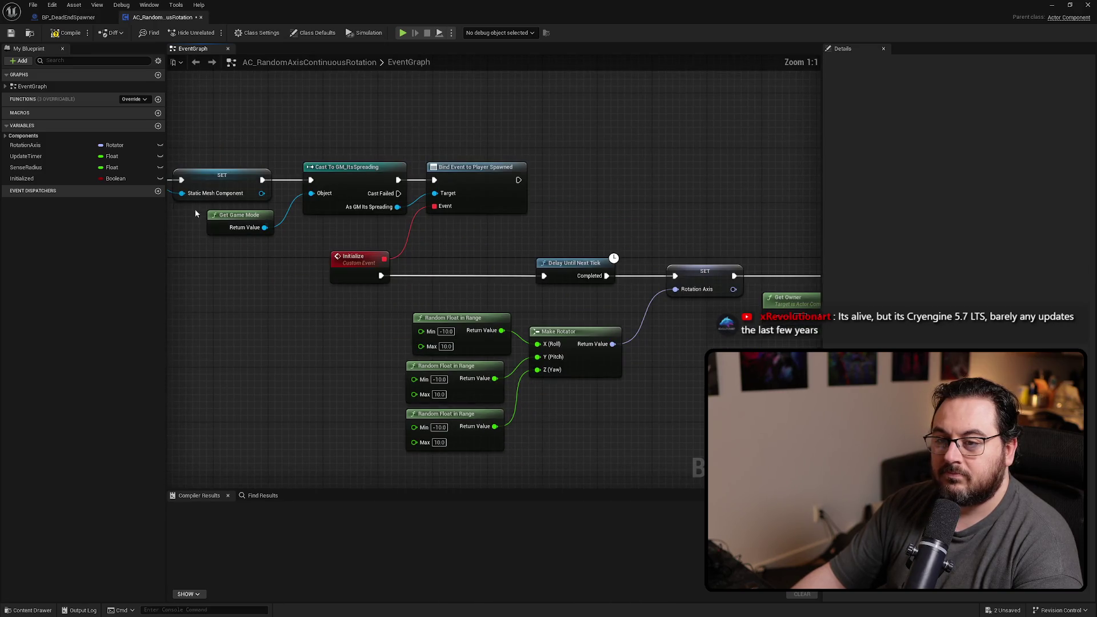
- Place a SET Initialized node right after the Initialize event and set it to true
mouse_move(36, 178)
left_mouse_down()
mouse_move(240, 240)
mouse_move(451, 280)
left_mouse_up()
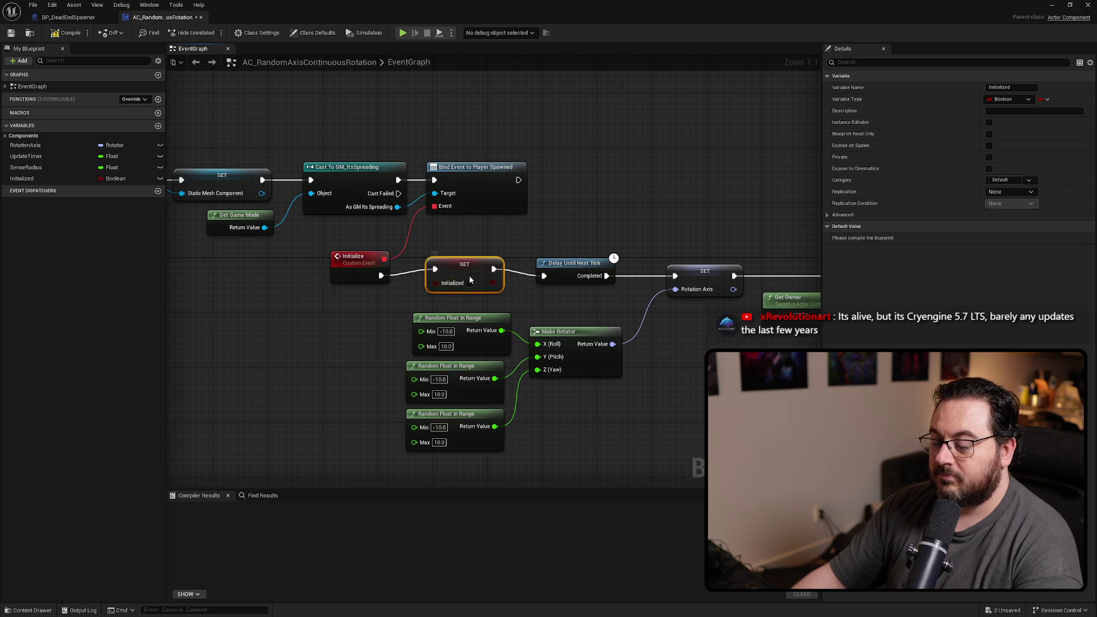
left_click(470, 290)
left_click(574, 183)
mouse_move(574, 183)
left_mouse_down()
mouse_move(584, 194)
mouse_move(687, 189)
mouse_move(822, 205)
mouse_move(608, 212)
mouse_move(642, 218)
mouse_move(403, 185)
left_mouse_up()
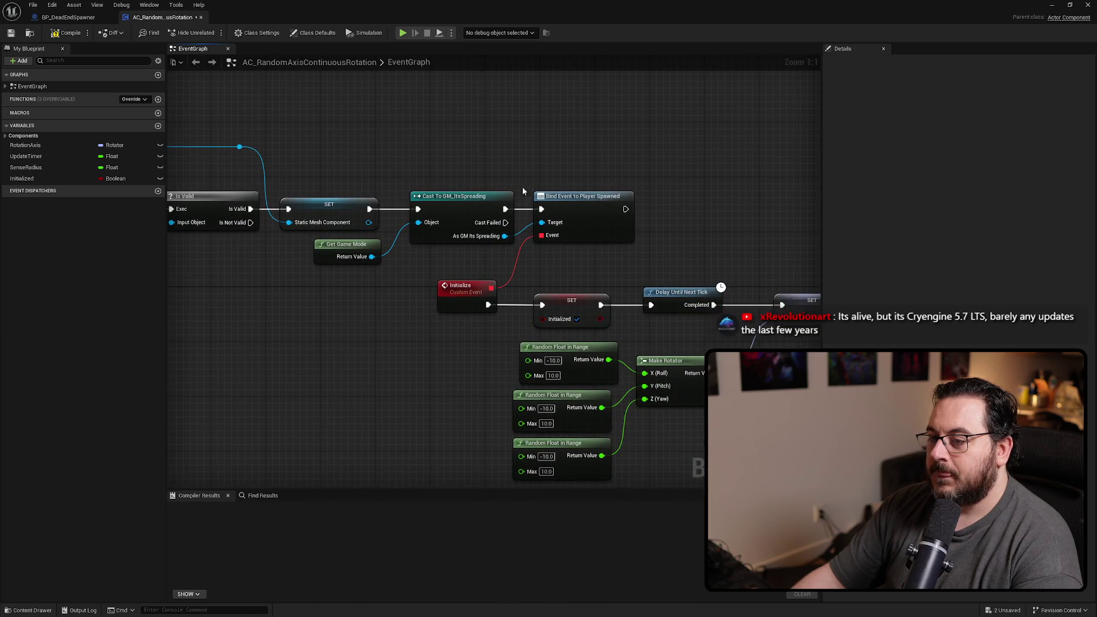
scroll(615, 164, "down", 2)
left_click_drag(660, 128, 445, 236)
scroll(481, 203, "up", 2)
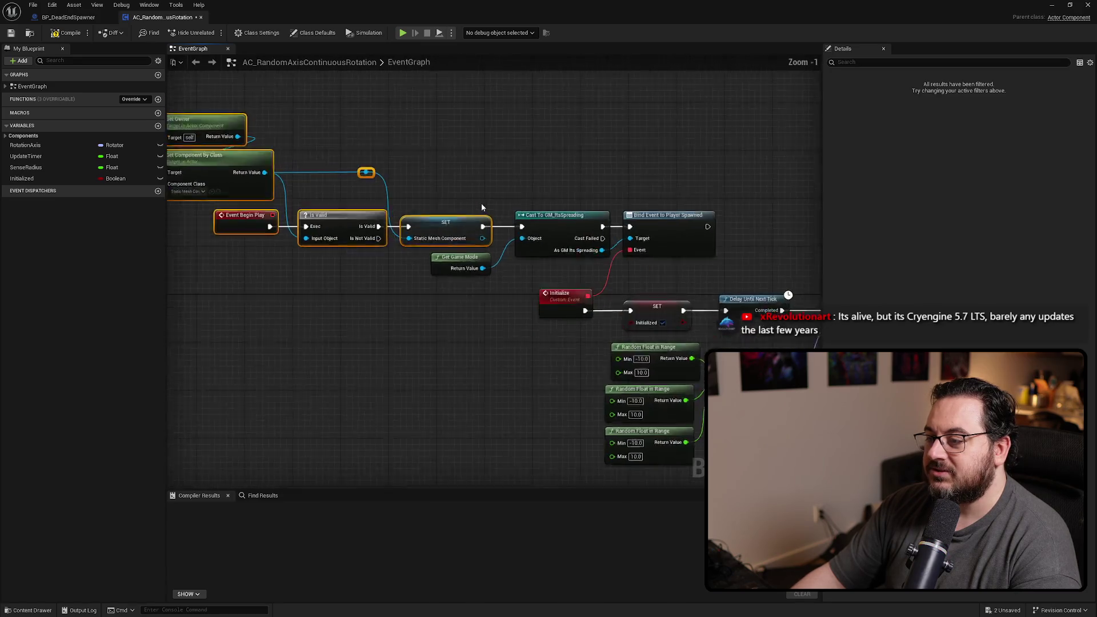
- Insert a Sequence node after the static mesh SET and wire it into the chain
left_click(452, 130)
mouse_move(417, 127)
left_mouse_down()
mouse_move(483, 160)
mouse_move(501, 146)
left_mouse_up()
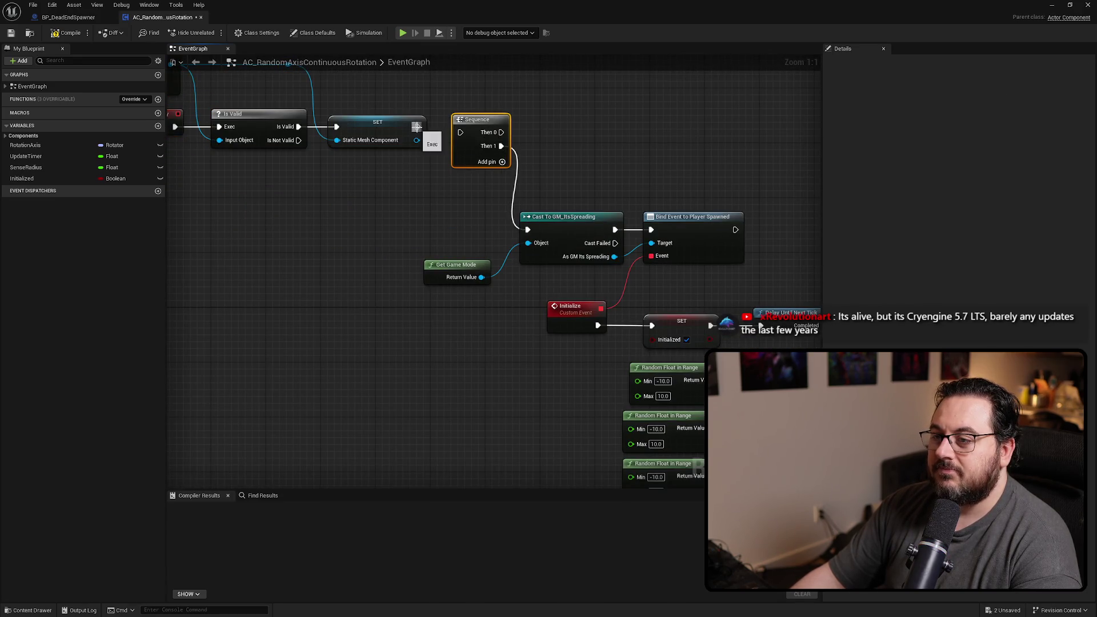
left_click_drag(417, 126, 542, 131)
left_click(589, 128)
- Add a 10-second Delay off the Sequence's first output, then delete it again
type("delay")
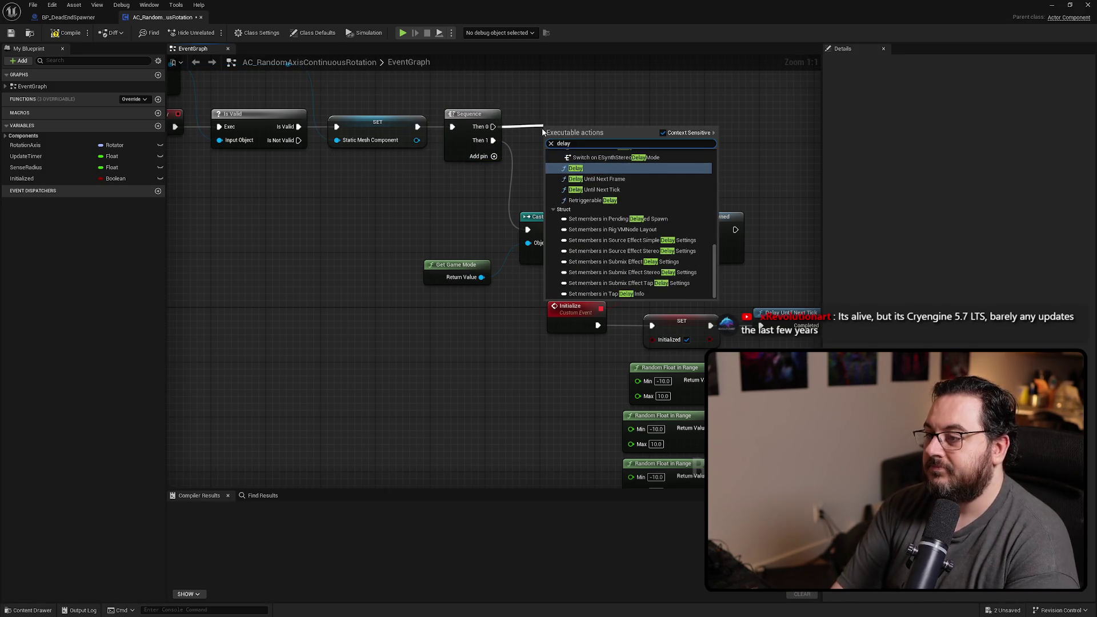
key("Return")
left_click(568, 141)
type("10")
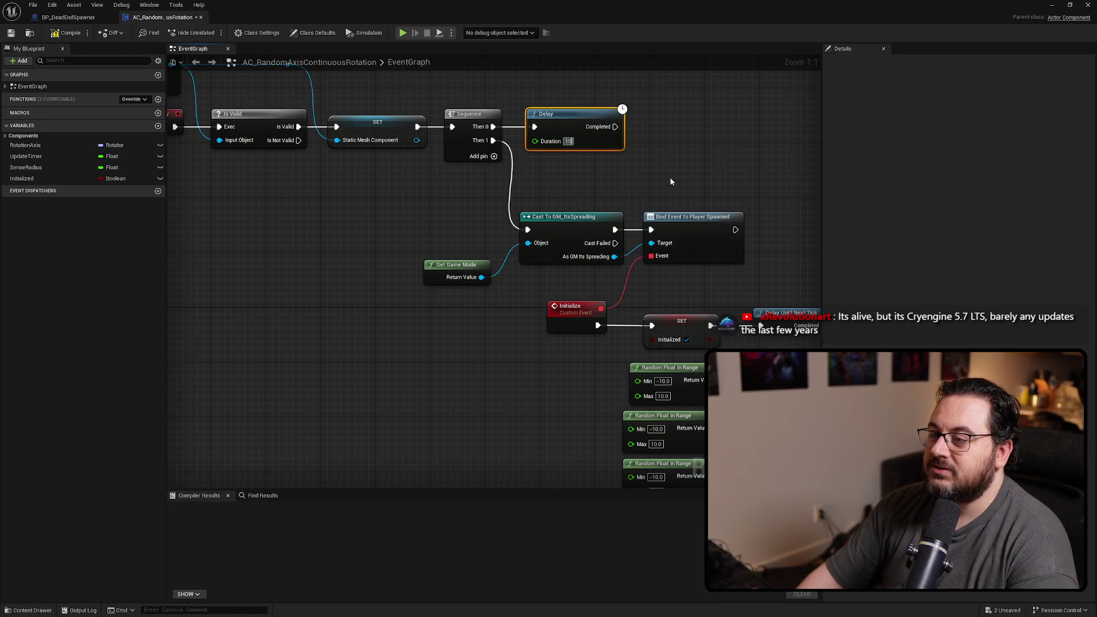
left_click(672, 182)
mouse_move(672, 181)
left_mouse_down()
mouse_move(353, 193)
mouse_move(502, 114)
left_mouse_up()
key("Delete")
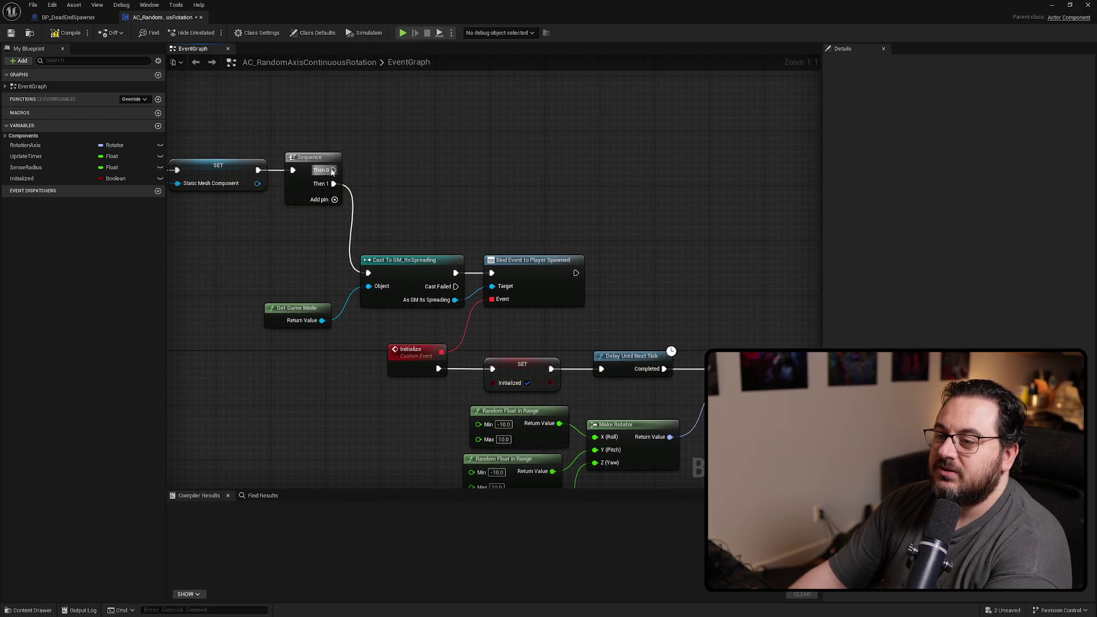
- Add a Set Timer by Event off Sequence Then 0 and move it higher
left_click_drag(333, 170, 400, 173)
type("timer")
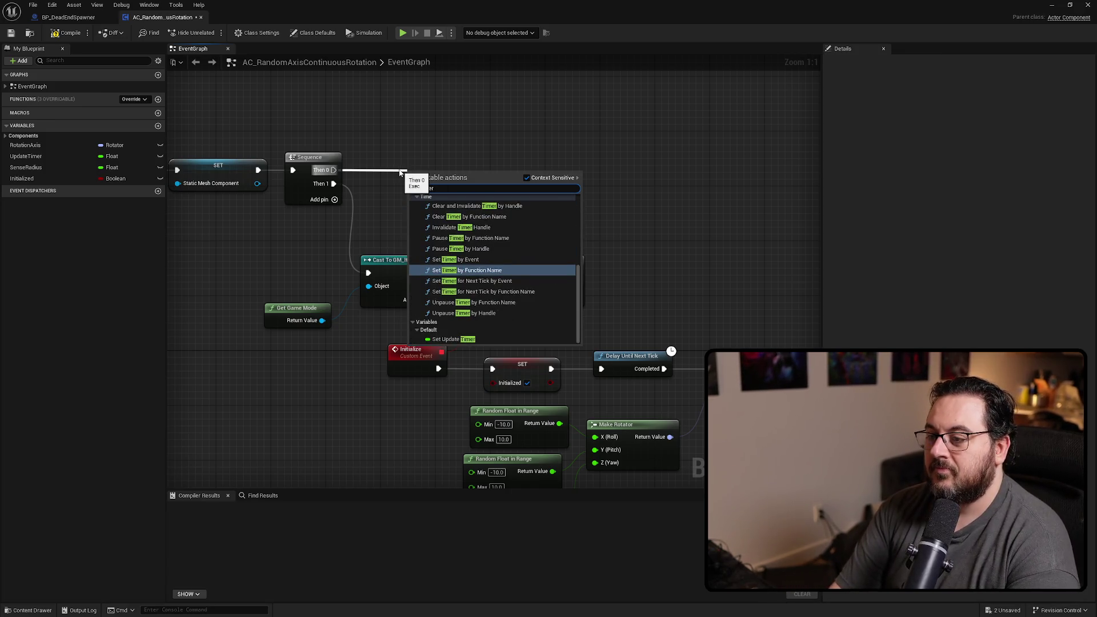
type(" event")
key("Return")
mouse_move(485, 178)
left_mouse_down()
mouse_move(472, 78)
mouse_move(472, 92)
left_mouse_up()
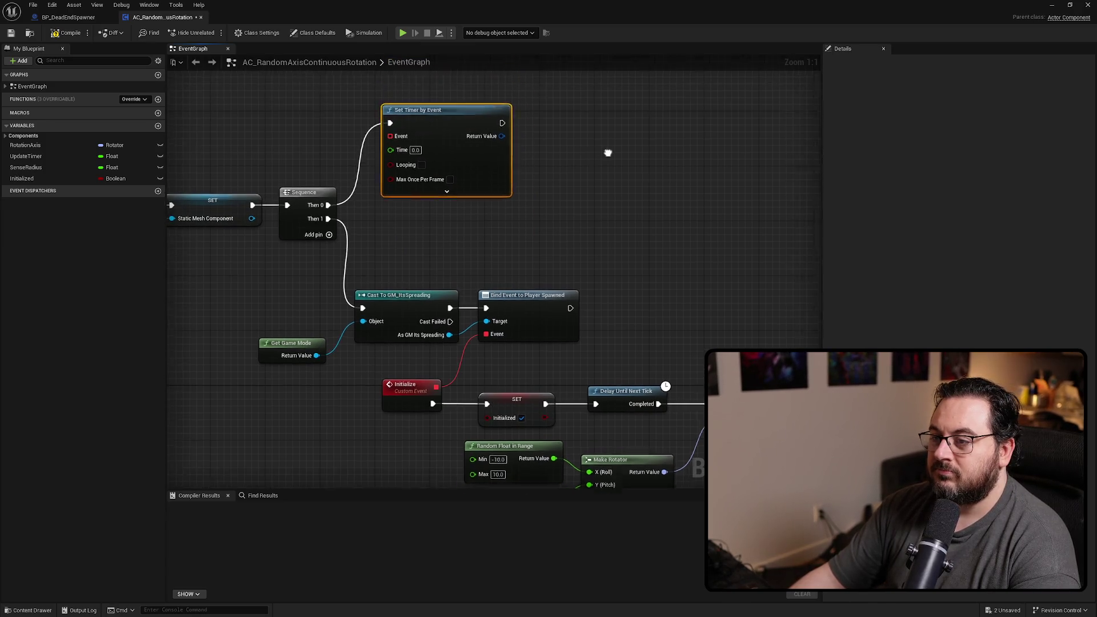
- Create a custom event named ForcedInitialize bound to the timer's Event pin
left_click_drag(387, 155, 385, 259)
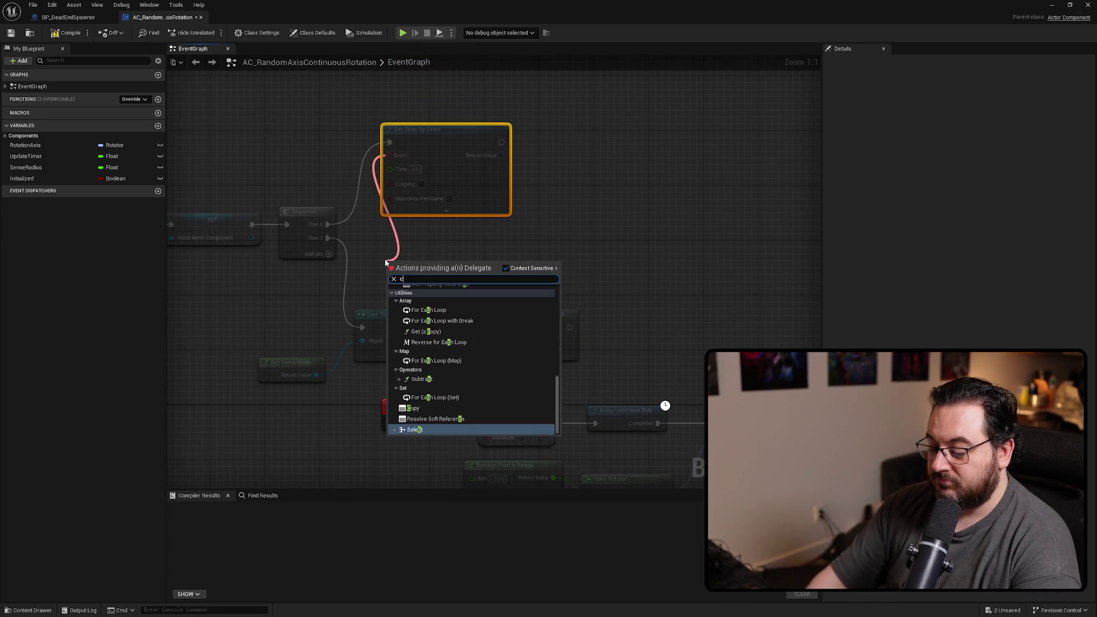
type("custom")
key("Escape")
type("Forced")
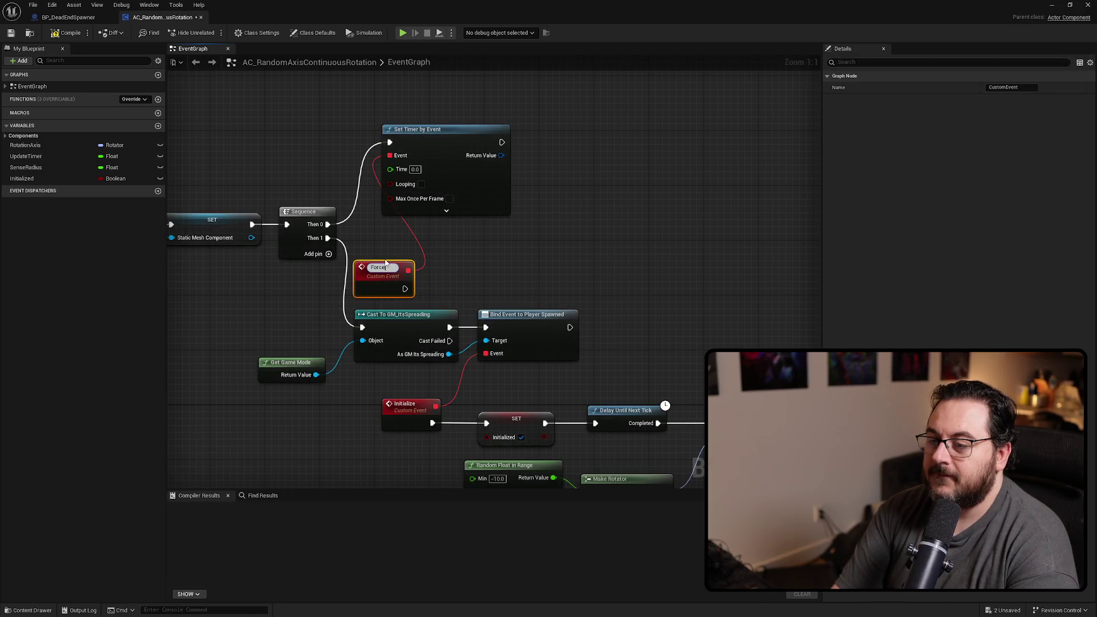
type("Start")
key("BackSpace")
key("BackSpace")
key("BackSpace")
key("BackSpace")
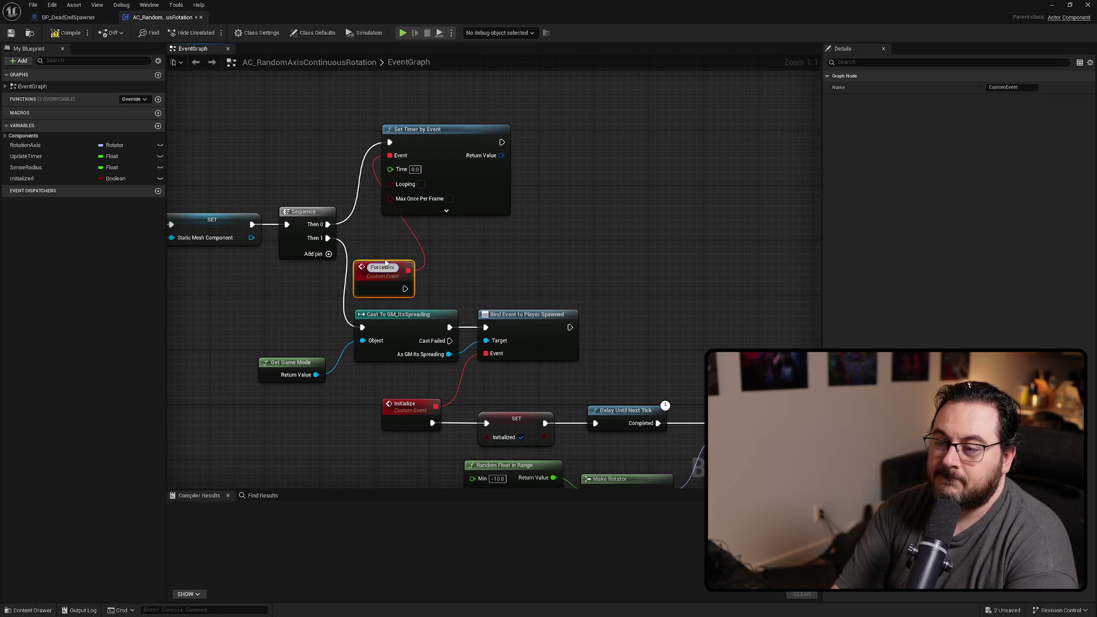
type("Init")
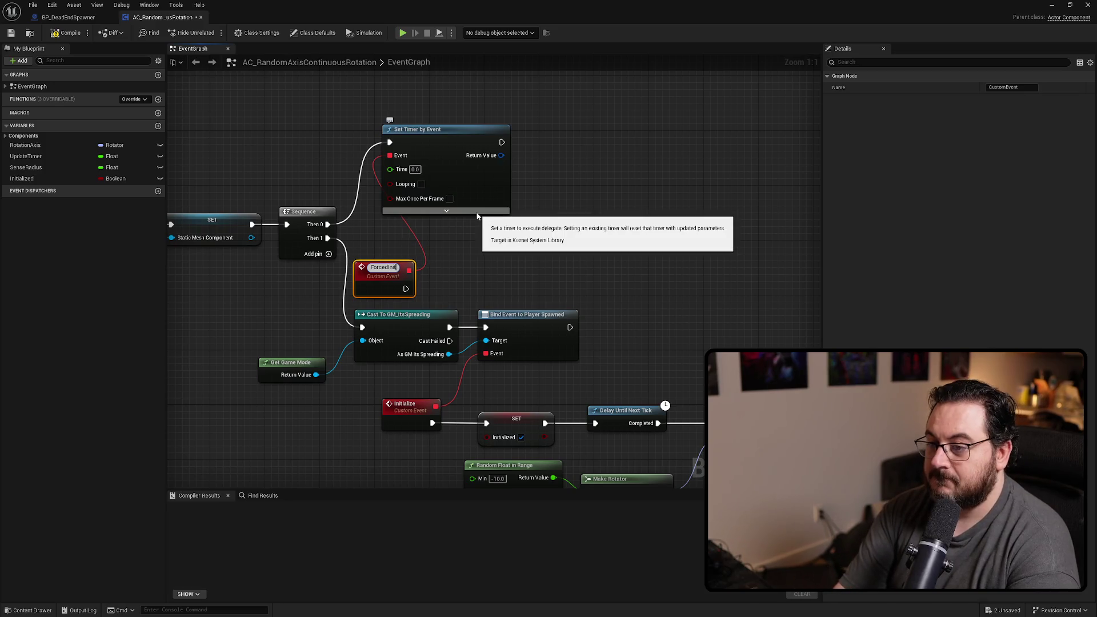
type("ialize")
key("Return")
mouse_move(383, 279)
left_mouse_down()
mouse_move(412, 250)
mouse_move(480, 254)
left_mouse_up()
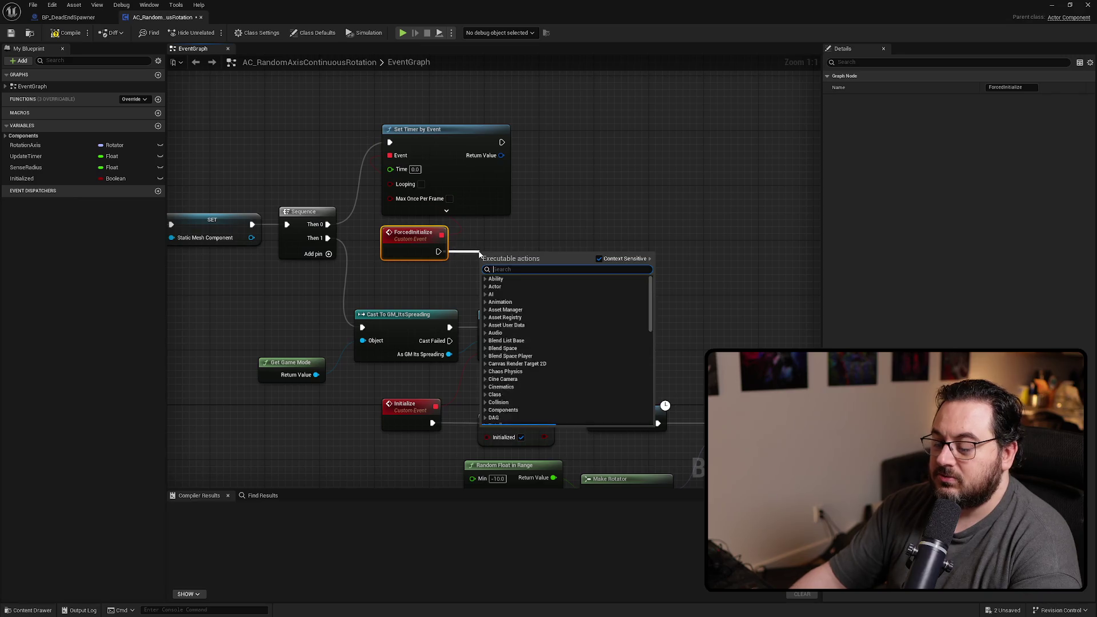
- Call Initialize from ForcedInitialize and place the node beside the event
type("initialize")
key("Return")
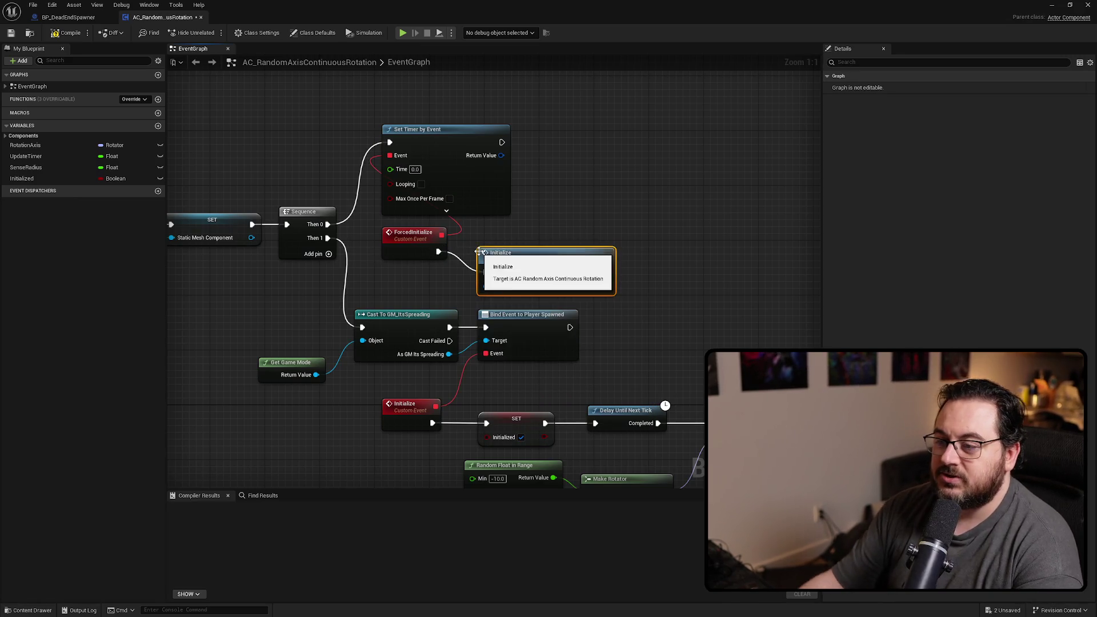
left_click_drag(536, 269, 521, 247)
- Pan and zoom the graph to show Begin Play, Is Valid and Delay Until Next Tick
left_click(655, 226)
left_click_drag(655, 226, 537, 222)
scroll(538, 226, "down", 3)
mouse_move(534, 297)
left_mouse_down()
mouse_move(642, 290)
mouse_move(740, 304)
left_mouse_up()
mouse_move(701, 137)
left_mouse_down()
mouse_move(210, 330)
mouse_move(234, 374)
left_mouse_up()
mouse_move(533, 313)
left_mouse_down()
mouse_move(585, 305)
mouse_move(575, 301)
mouse_move(573, 317)
left_mouse_up()
scroll(573, 322, "up", 2)
- Add Clear and Invalidate Timer by Handle from the timer's Return Value, between SET and Delay Until Next Tick
left_click(578, 238)
mouse_move(403, 126)
left_mouse_down()
mouse_move(544, 400)
mouse_move(537, 355)
mouse_move(580, 378)
mouse_move(562, 387)
left_mouse_up()
type("clear")
key("Return")
left_click_drag(446, 393, 517, 394)
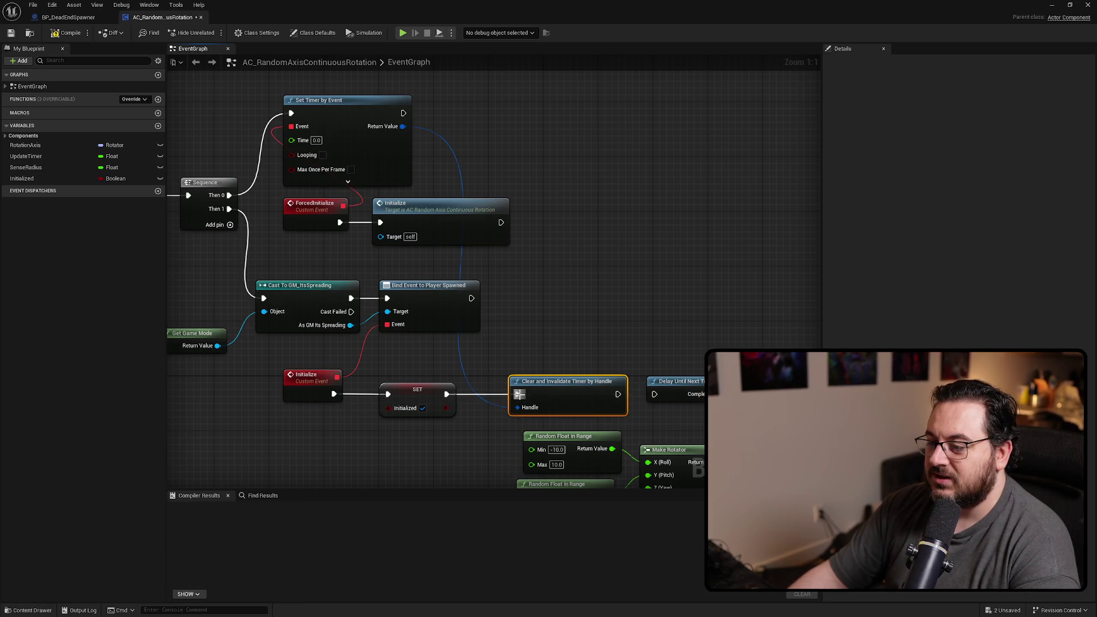
left_click_drag(618, 393, 654, 394)
left_click(526, 272)
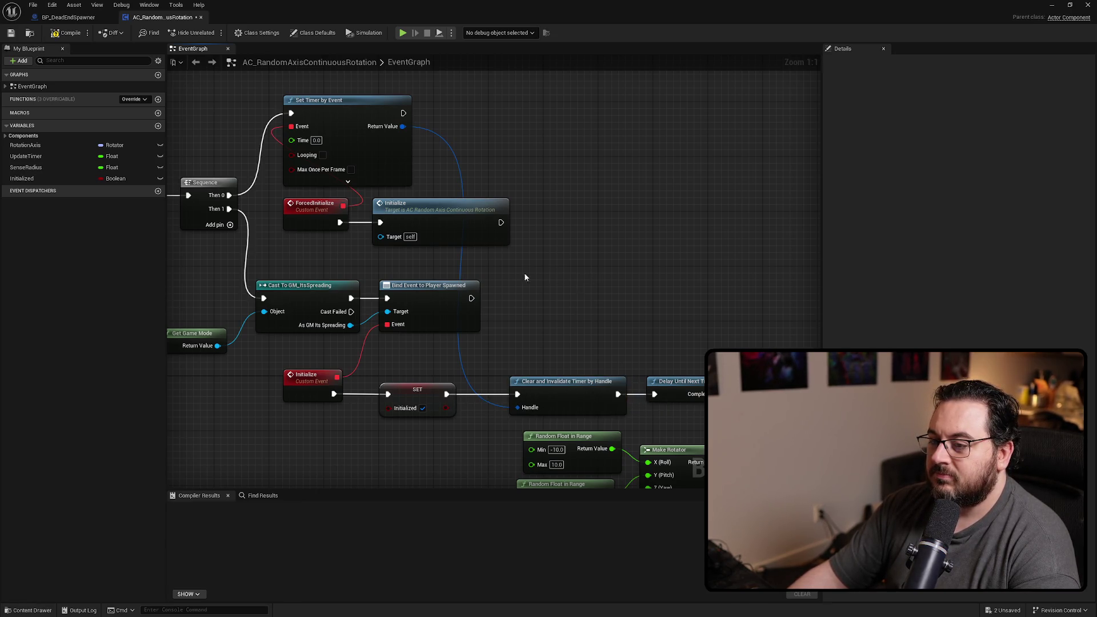
- Rearrange the Set Timer, ForcedInitialize and Initialize nodes into a tidy row under the timer
left_click_drag(526, 272, 658, 264)
left_click_drag(294, 264, 633, 331)
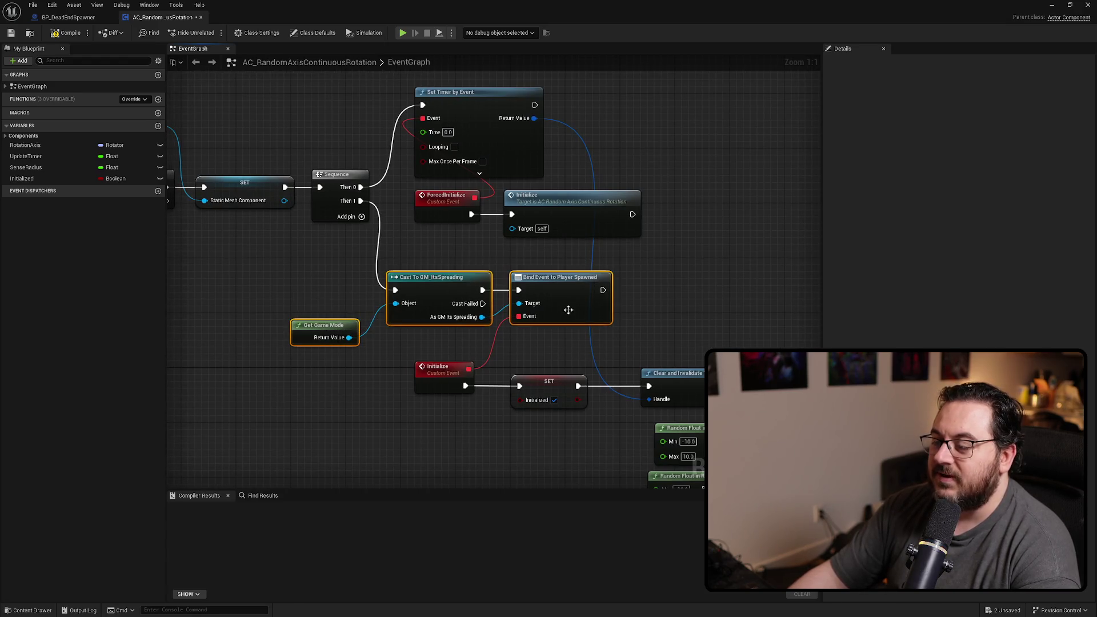
left_click_drag(642, 97, 457, 217)
mouse_move(579, 203)
left_mouse_down()
mouse_move(692, 221)
mouse_move(654, 224)
left_mouse_up()
left_click(438, 226)
left_click_drag(439, 228, 594, 237)
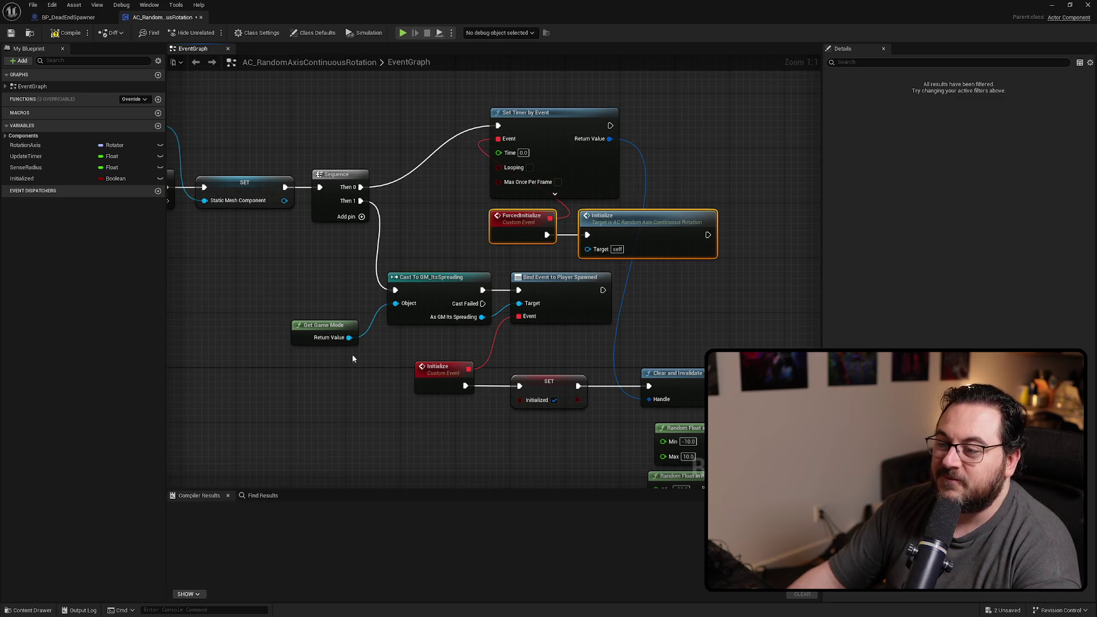
left_click_drag(651, 229, 550, 228)
left_click(661, 198)
- Zoom out over the graph and compile the rotation component blueprint
scroll(660, 203, "down", 3)
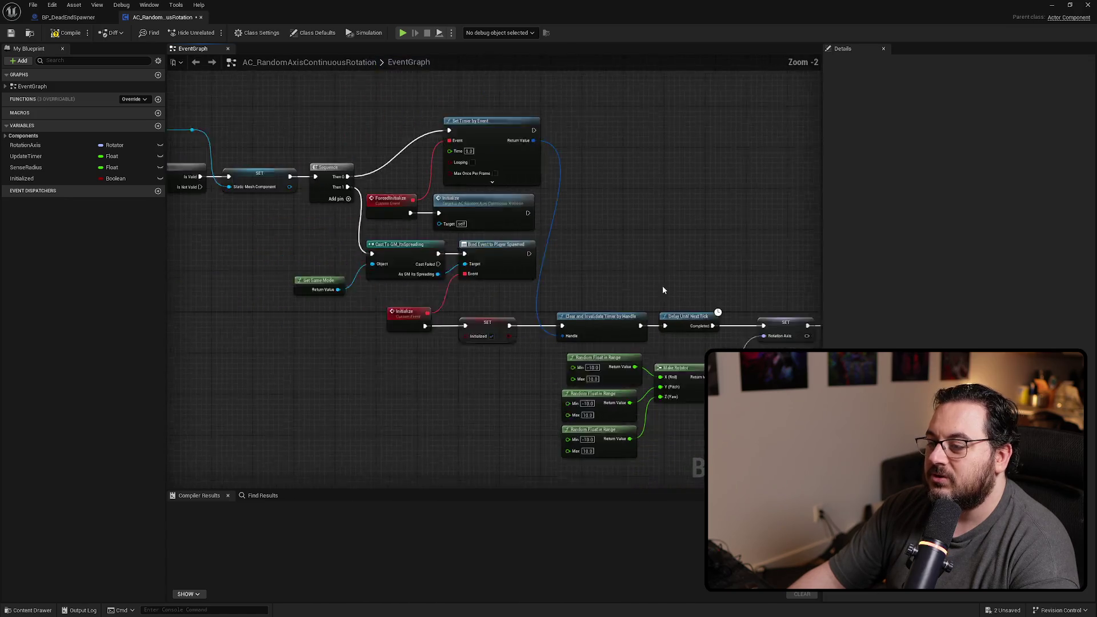
scroll(558, 309, "up", 2)
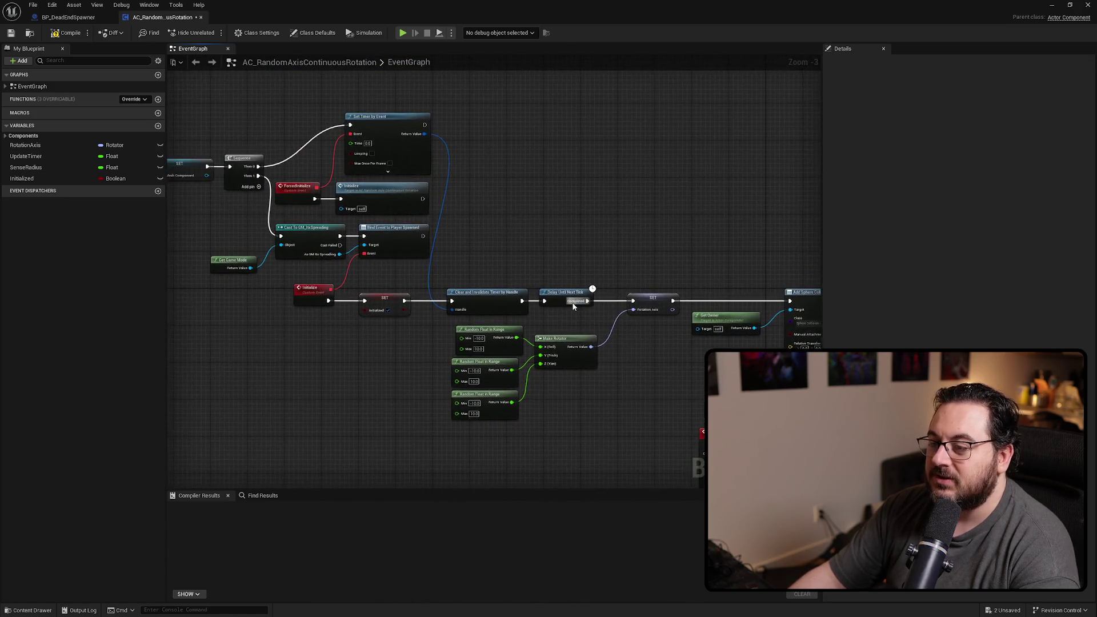
left_click_drag(466, 284, 736, 344)
scroll(728, 327, "down", 1)
left_click(68, 33)
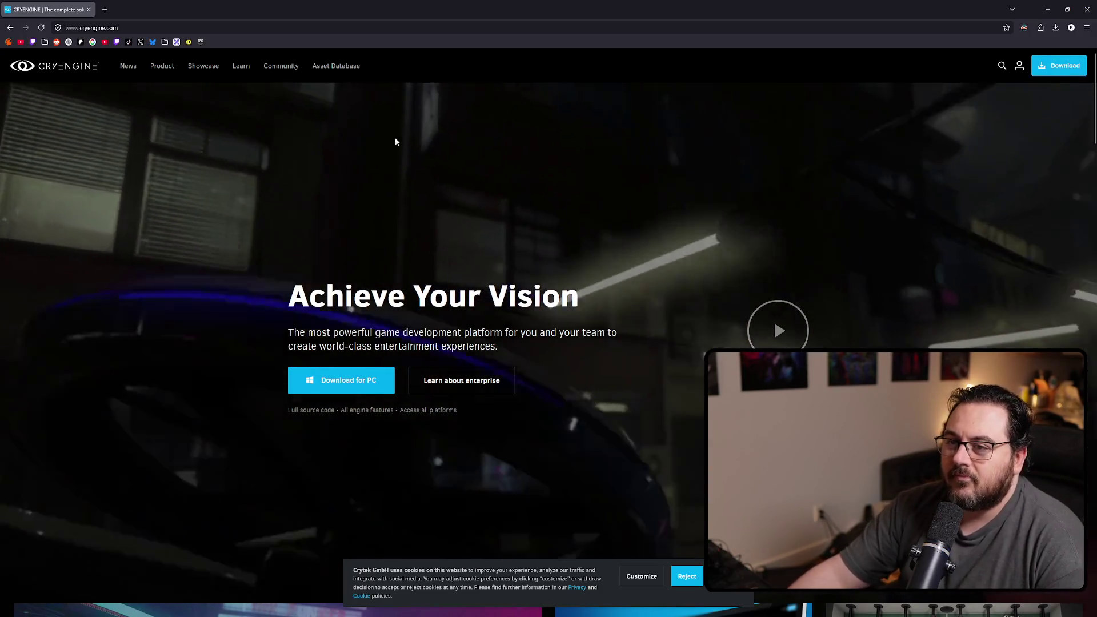
- Scroll through the CRYENGINE homepage to review its content
scroll(317, 153, "down", 1)
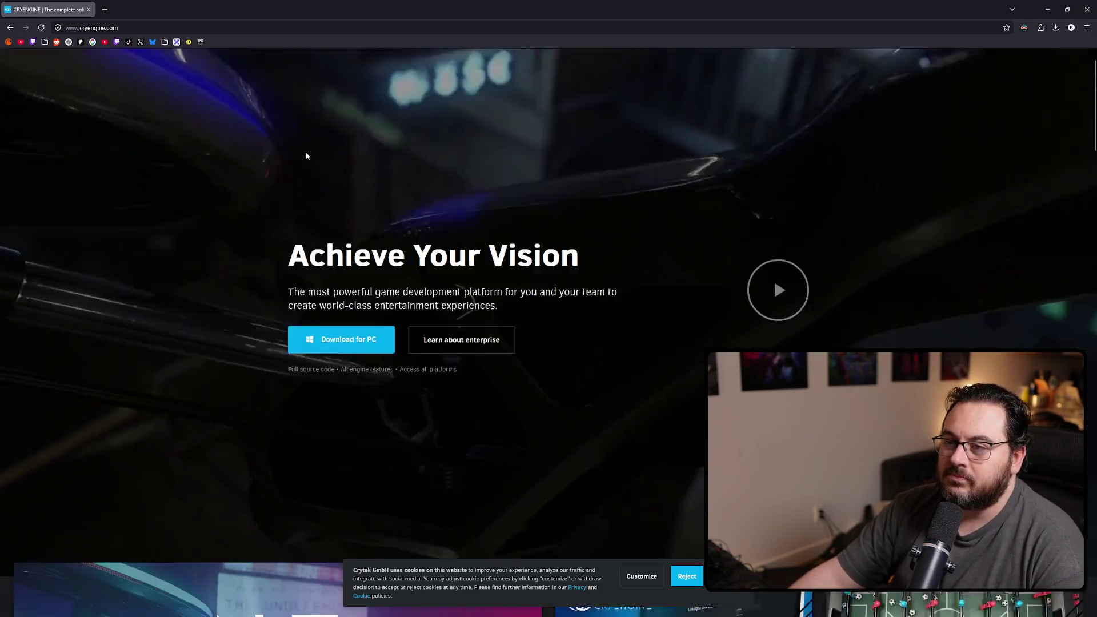
scroll(317, 152, "down", 15)
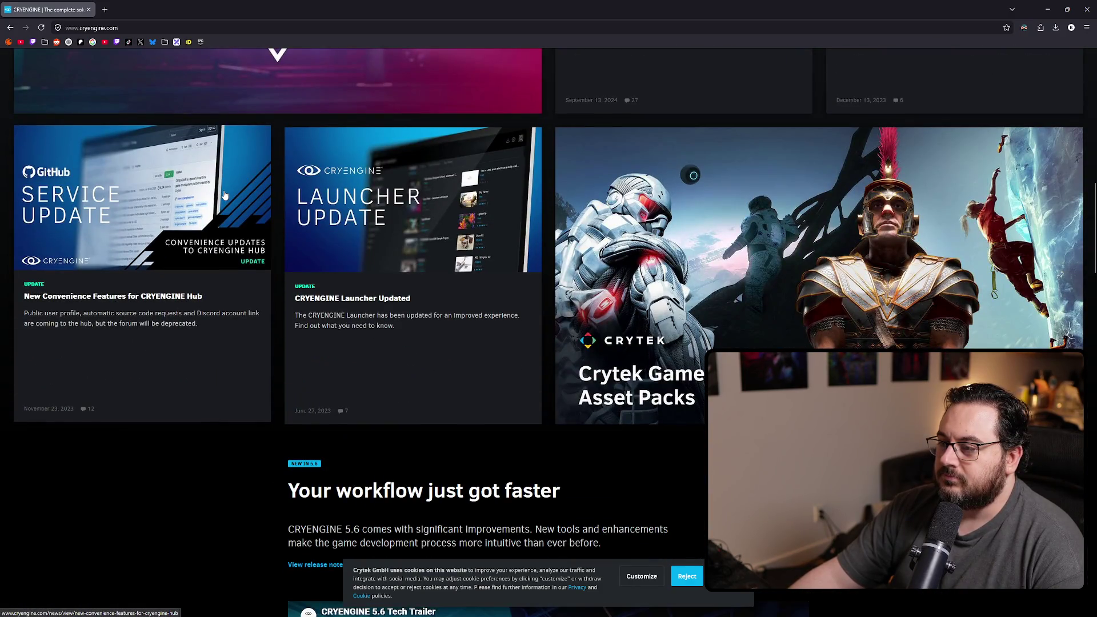
scroll(225, 193, "down", 2)
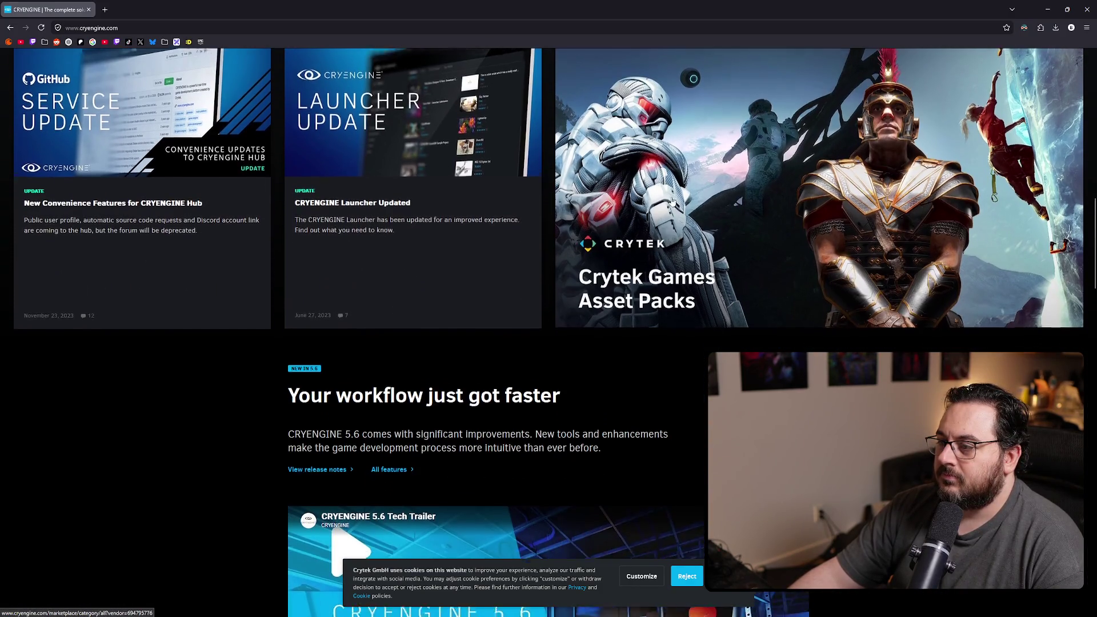
scroll(604, 165, "up", 2)
scroll(628, 255, "down", 10)
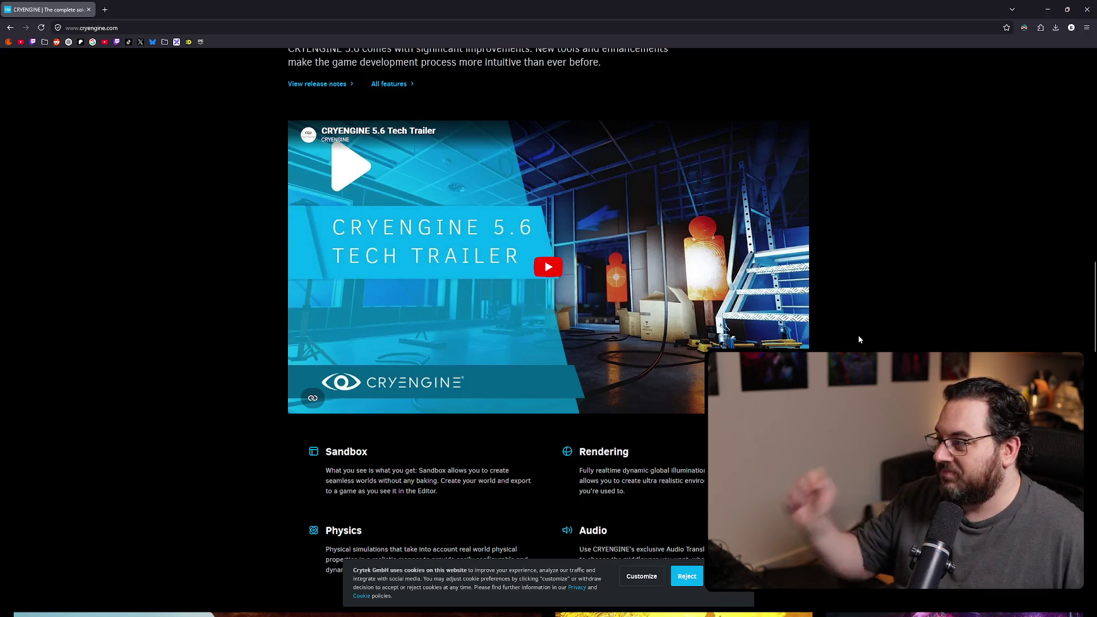
scroll(880, 328, "down", 2)
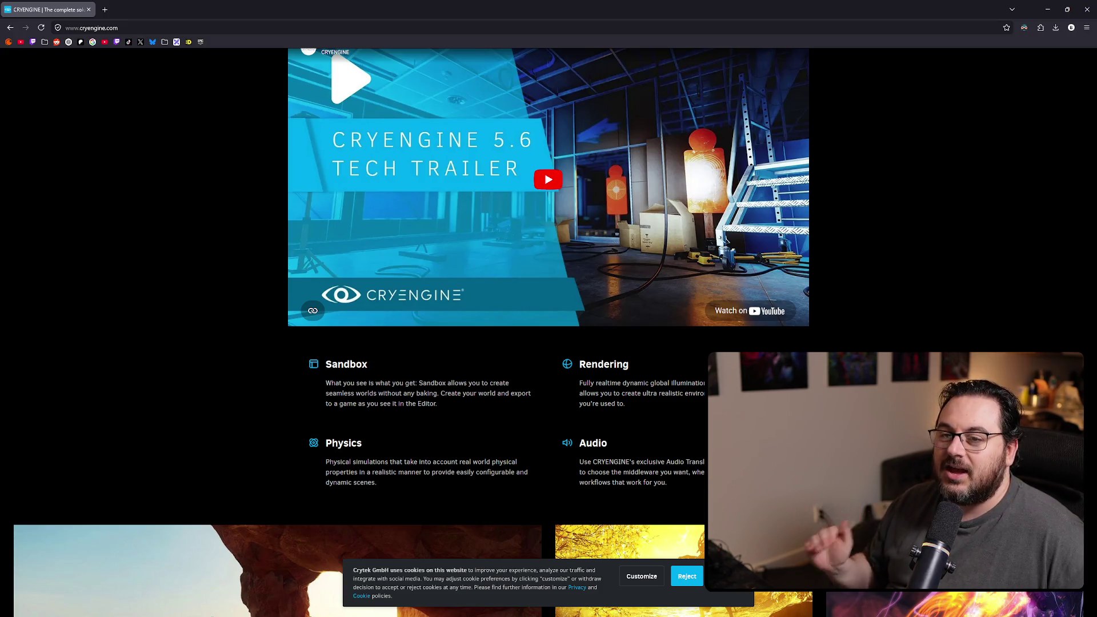
scroll(693, 348, "up", 15)
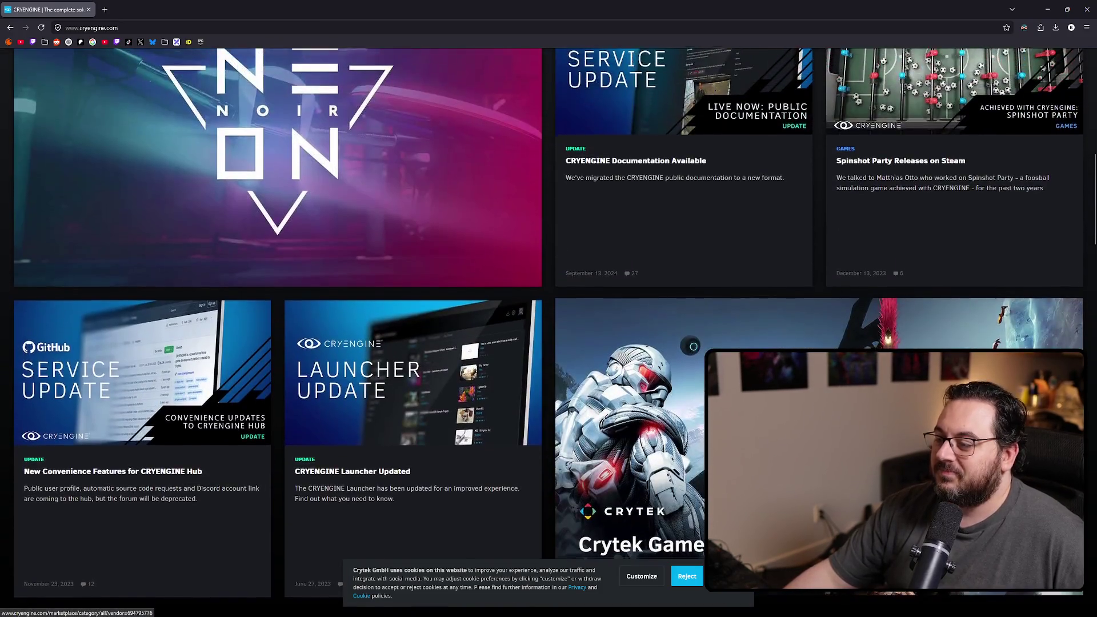
scroll(693, 348, "down", 3)
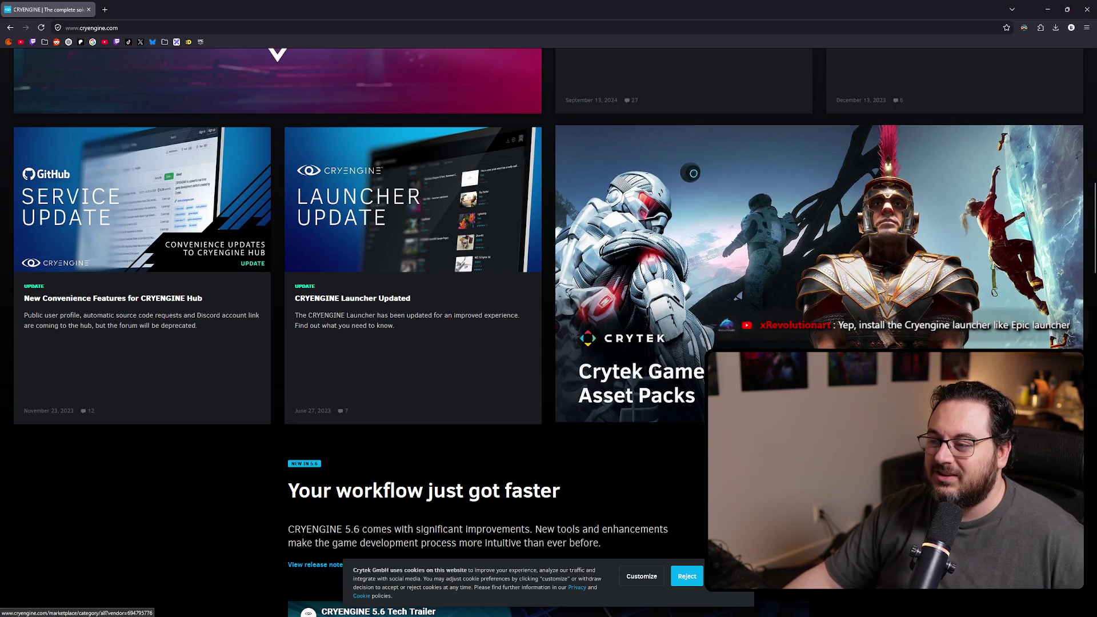
- Return to the top of the homepage and open the Asset Database from the header menu
scroll(712, 304, "up", 7)
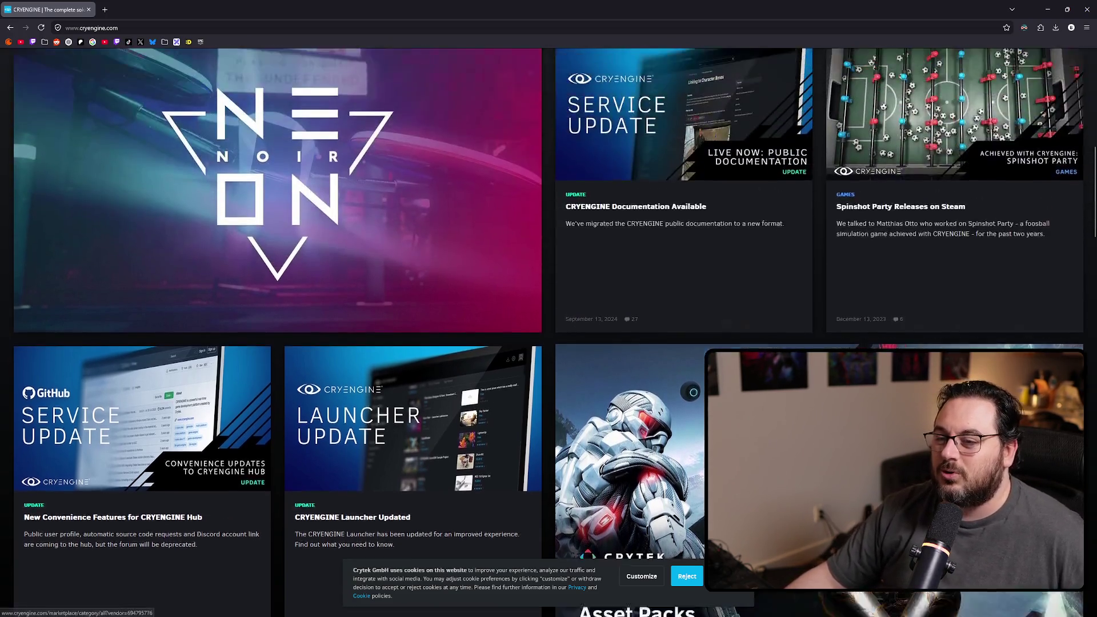
scroll(759, 329, "up", 7)
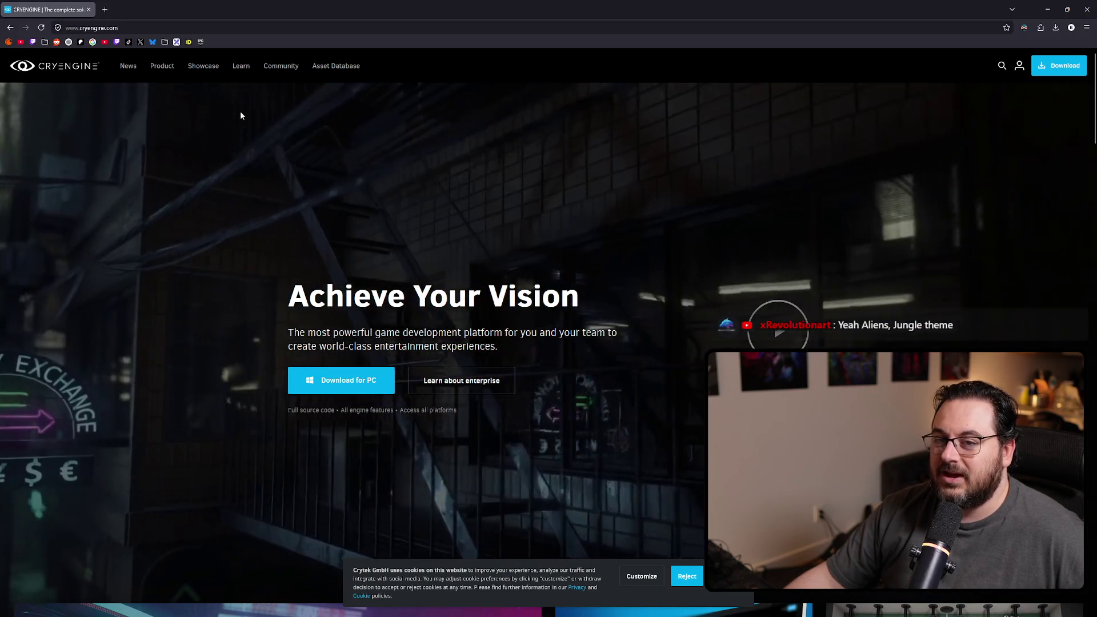
mouse_move(326, 80)
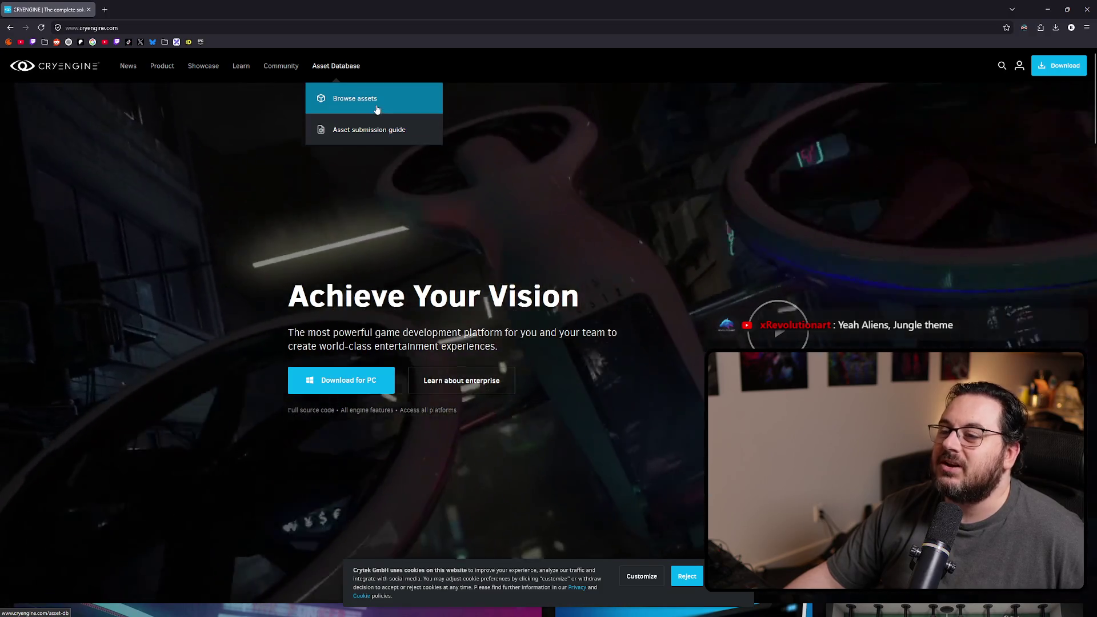
left_click(354, 99)
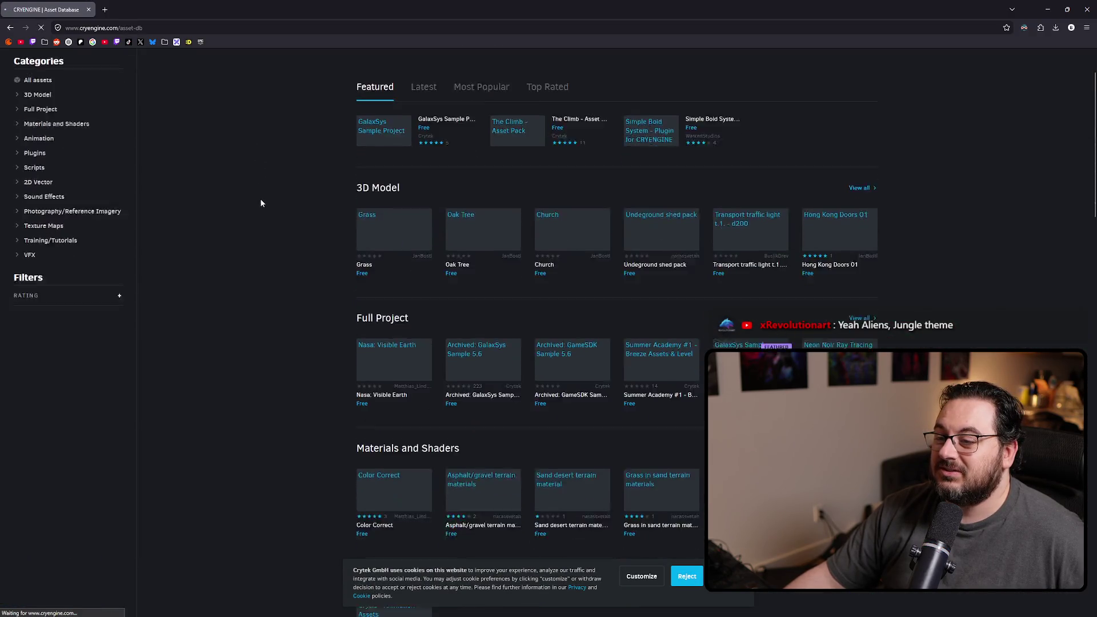
scroll(259, 200, "down", 2)
scroll(267, 225, "down", 2)
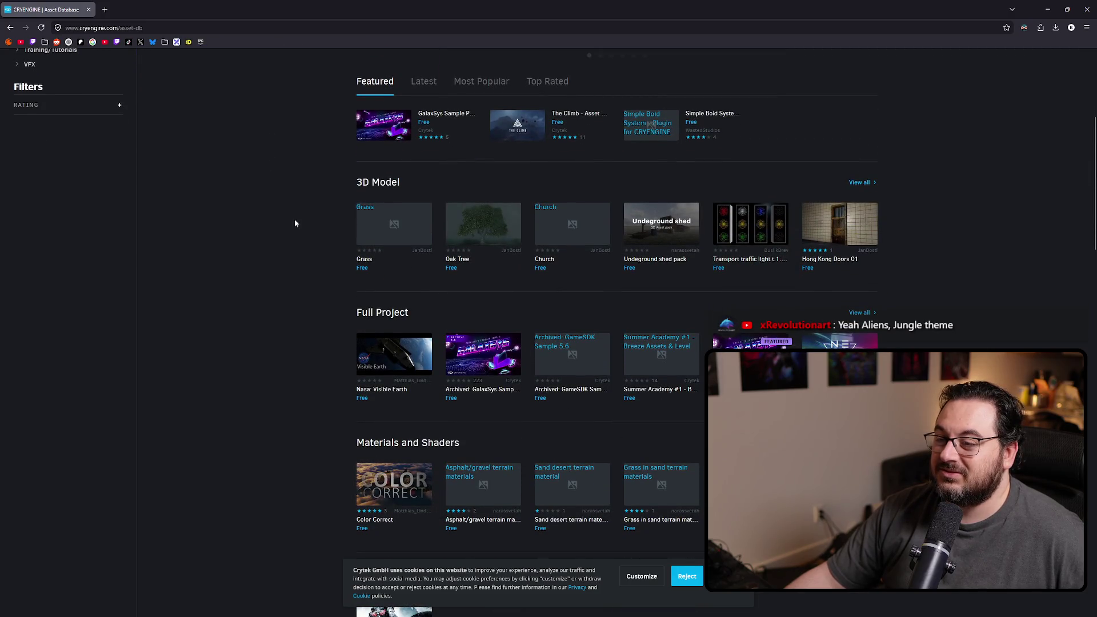
scroll(312, 211, "down", 2)
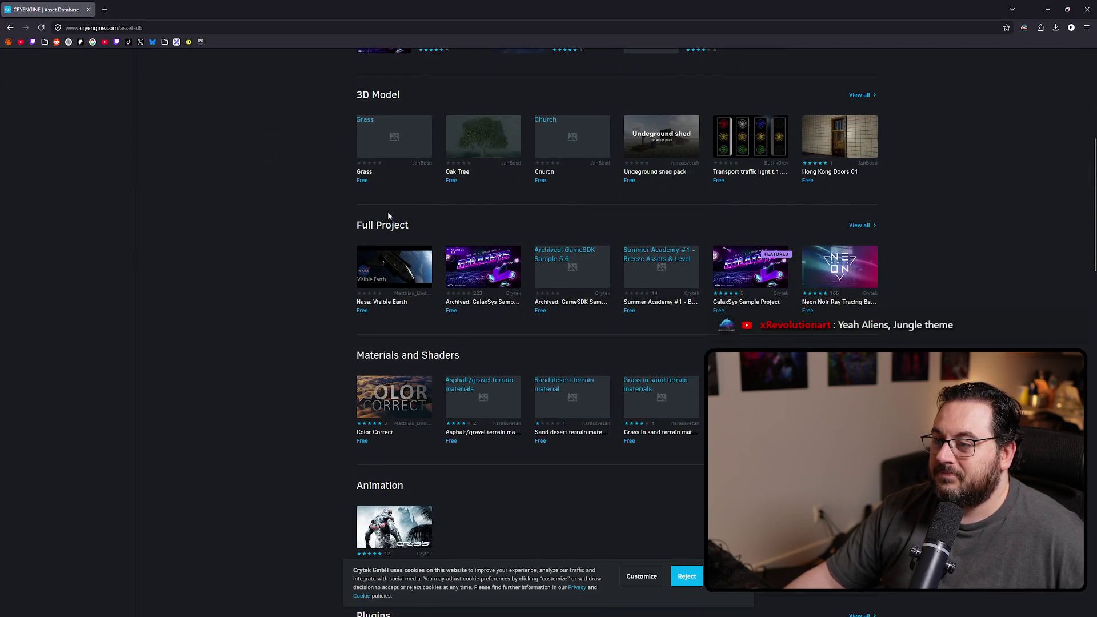
left_click(504, 126)
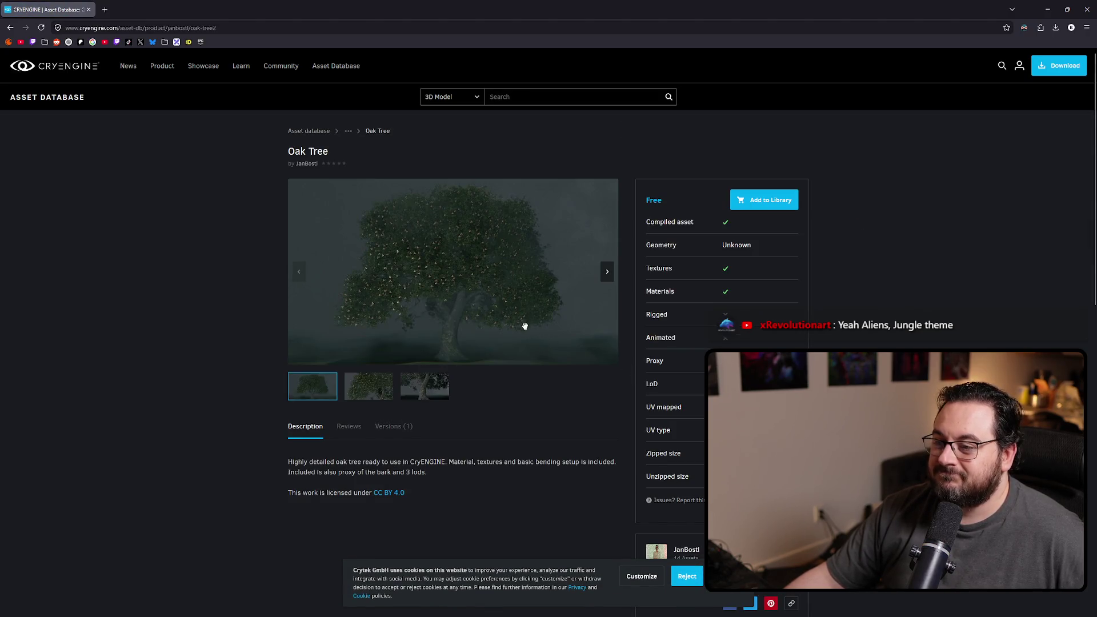
left_click(372, 395)
mouse_move(287, 286)
left_mouse_down()
mouse_move(436, 247)
mouse_move(312, 226)
mouse_move(486, 248)
mouse_move(477, 255)
left_mouse_up()
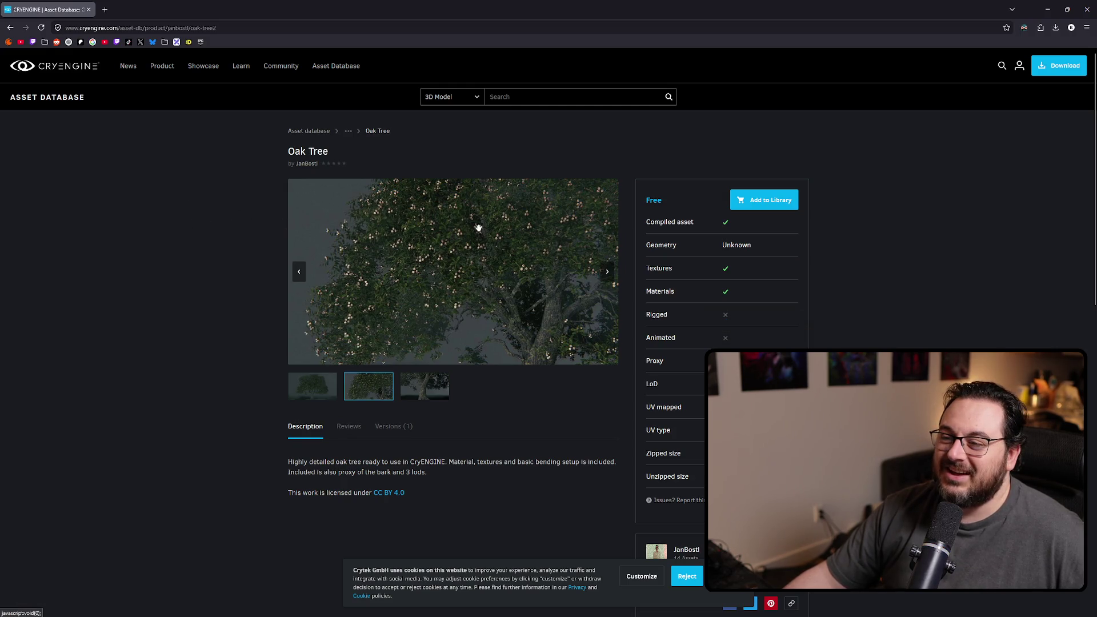
left_click_drag(477, 232, 469, 250)
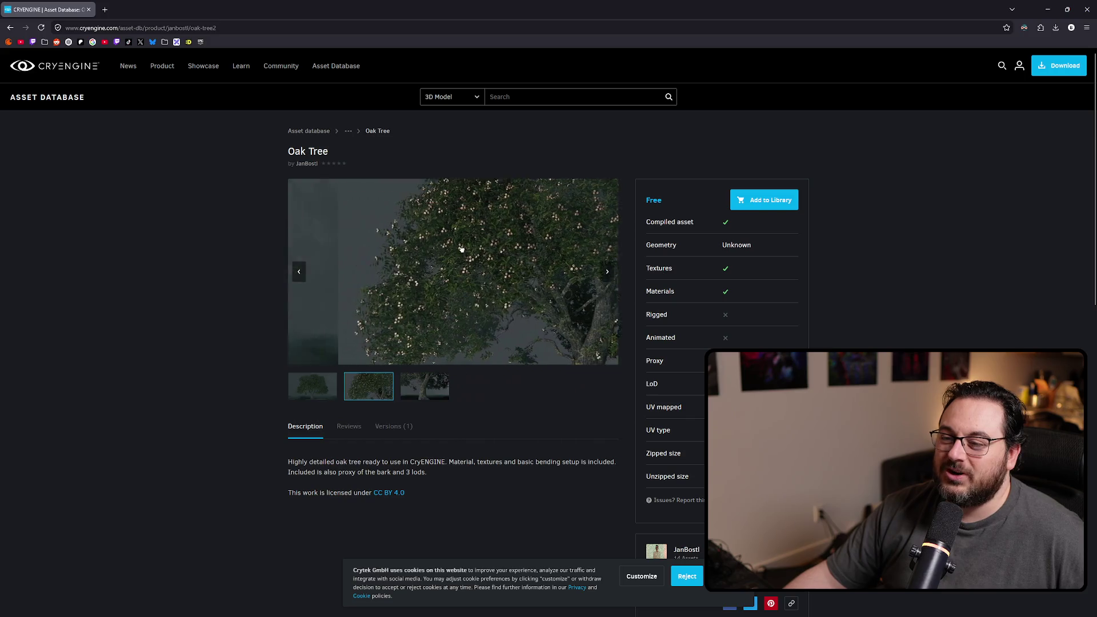
left_click_drag(573, 257, 294, 237)
left_click_drag(438, 237, 191, 227)
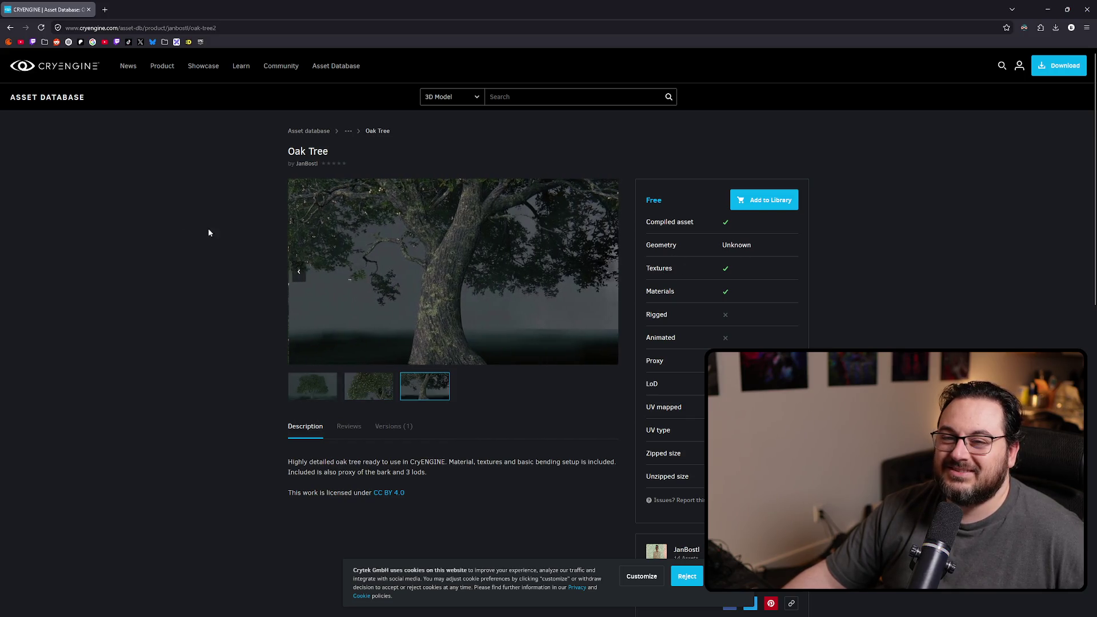
left_click_drag(379, 261, 816, 274)
left_click_drag(392, 232, 690, 244)
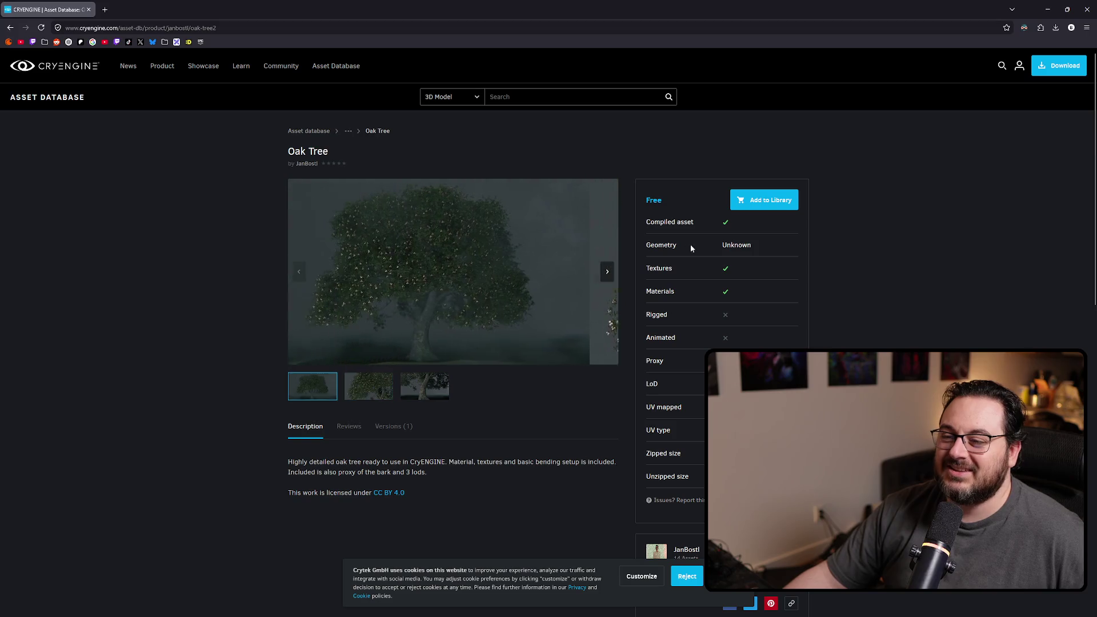
mouse_move(482, 245)
left_mouse_down()
mouse_move(385, 225)
mouse_move(492, 237)
left_mouse_up()
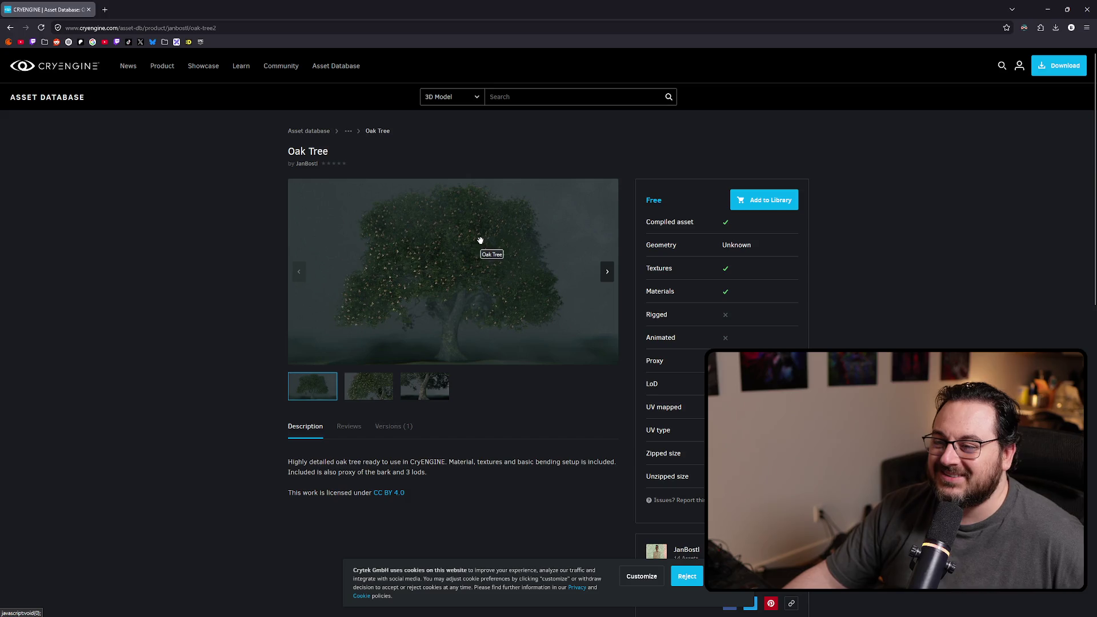
key("alt+Left")
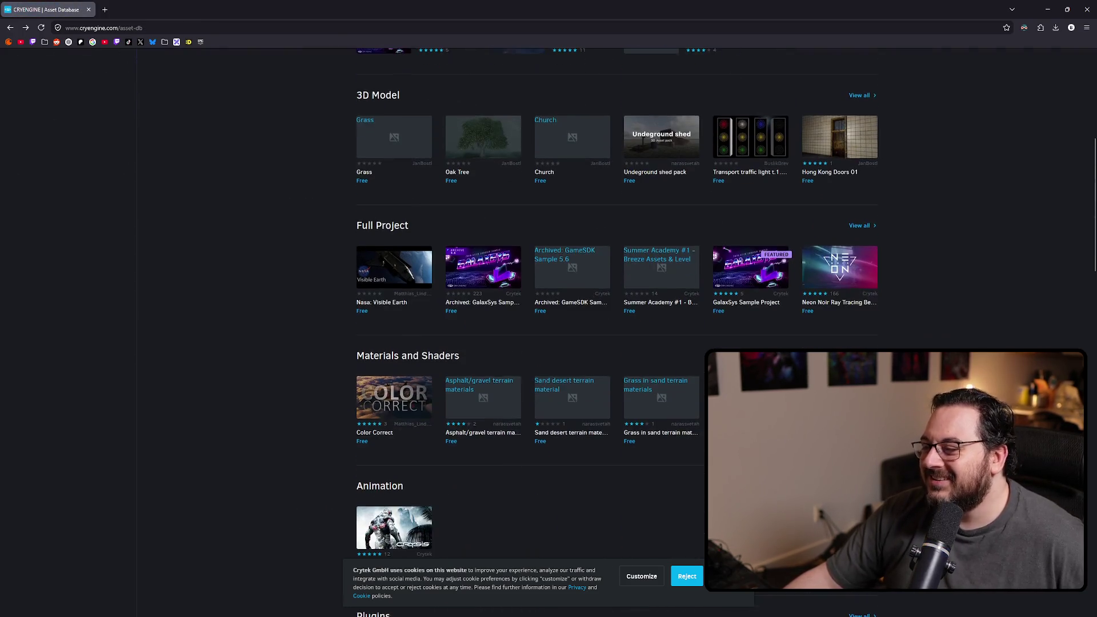
- Scroll the asset listing, view the full 3D Model category, then return to the front page
scroll(934, 307, "down", 3)
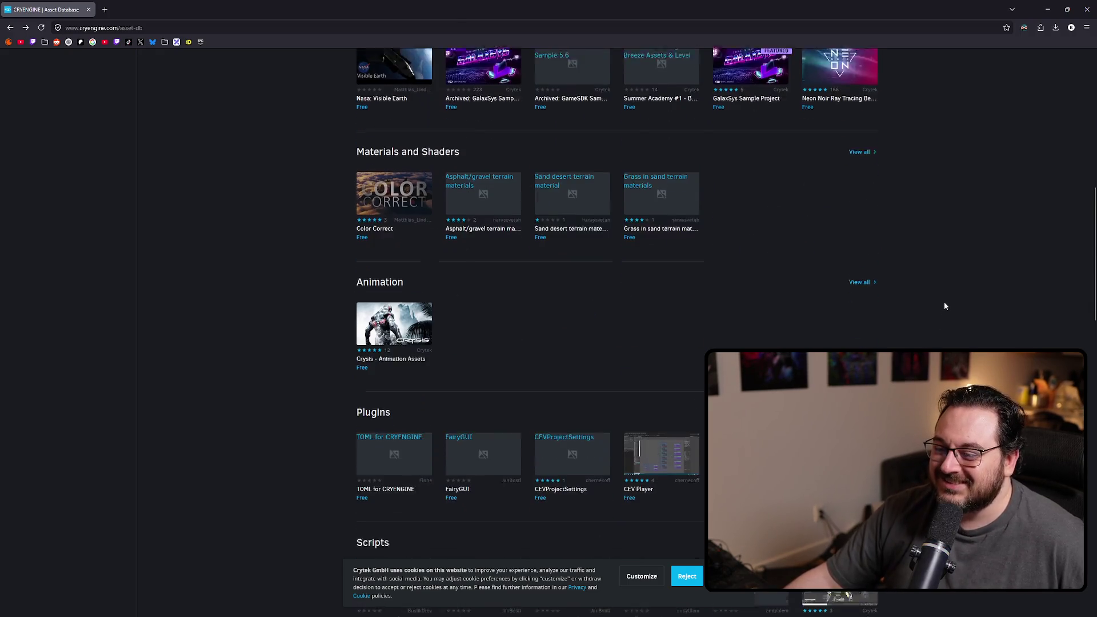
scroll(944, 296, "down", 11)
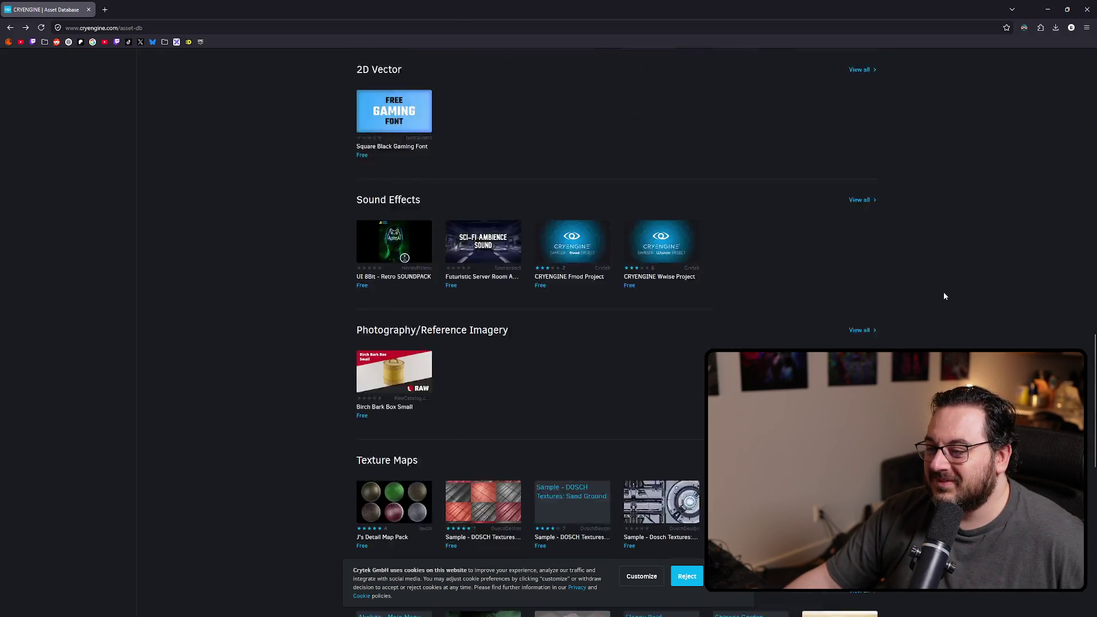
scroll(944, 297, "down", 4)
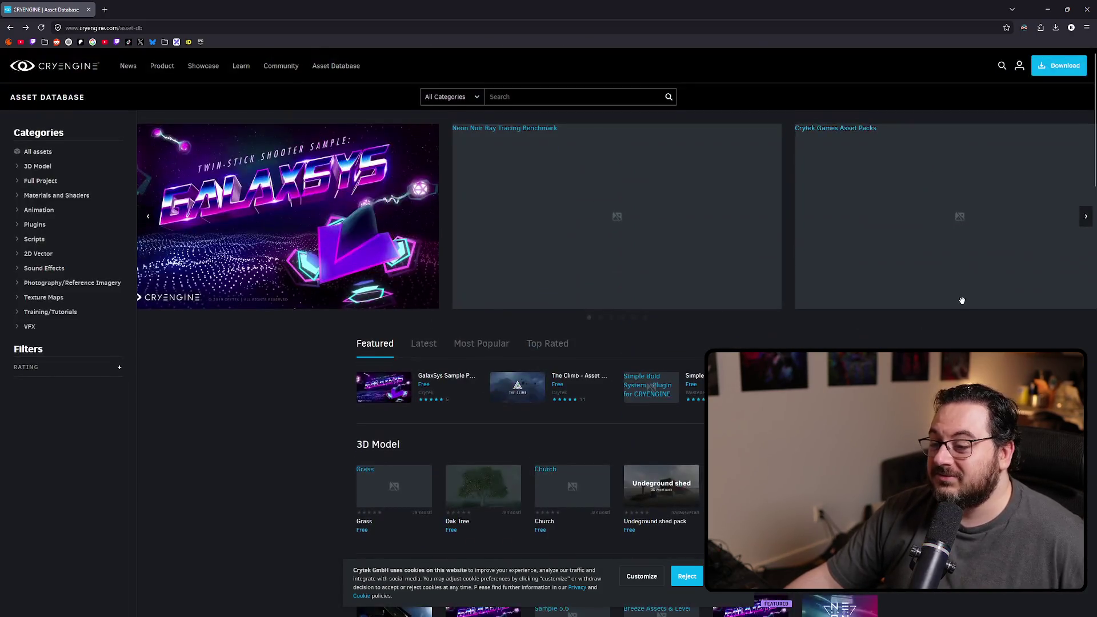
scroll(960, 299, "down", 3)
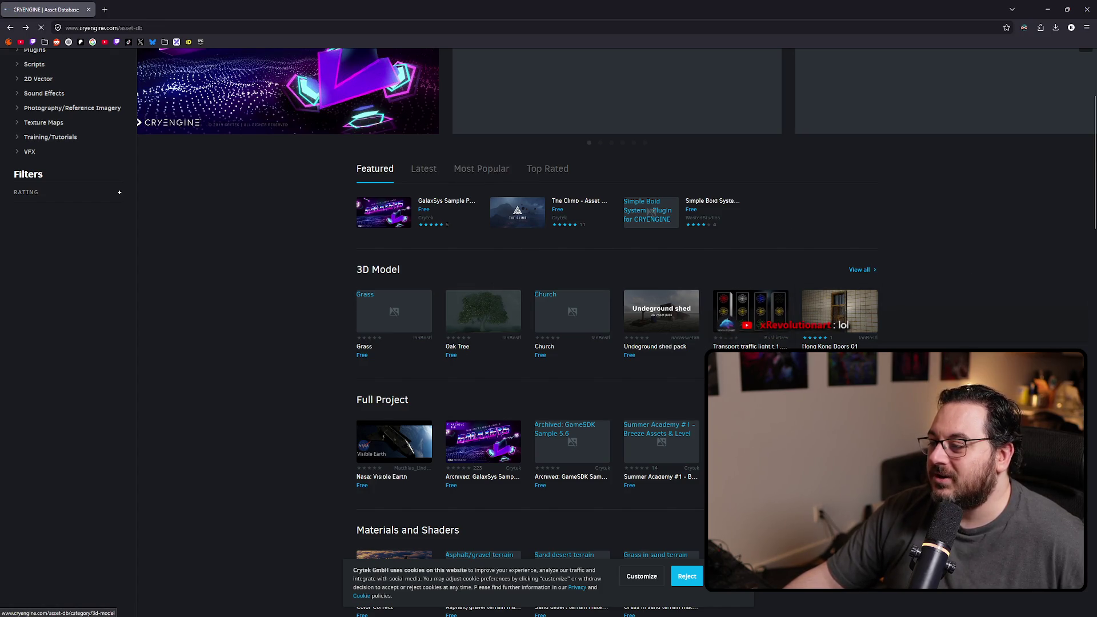
left_click(873, 270)
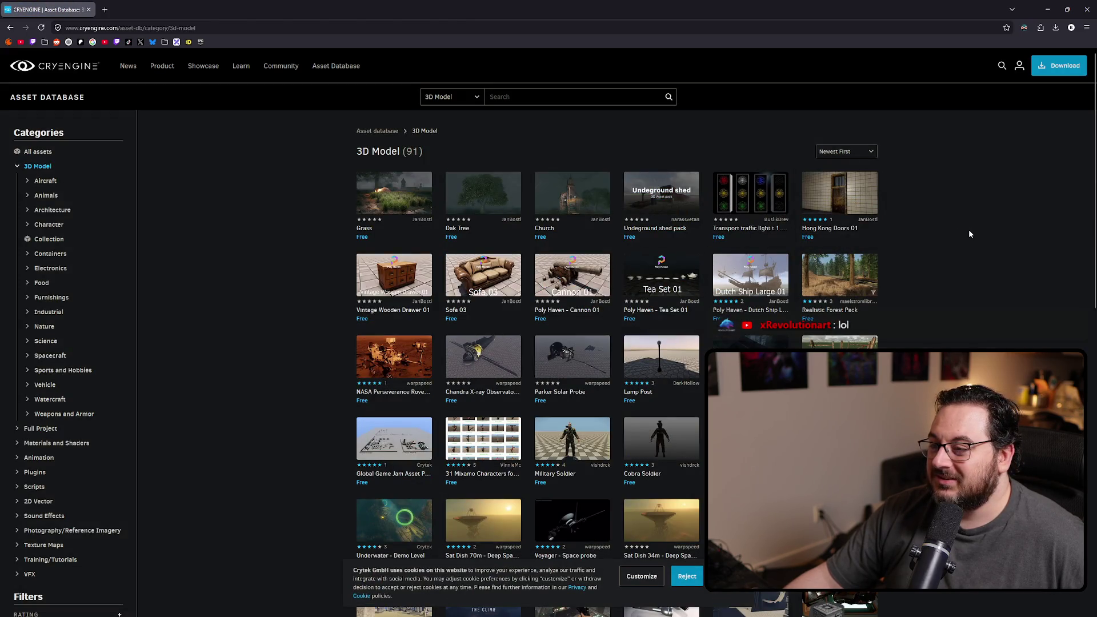
scroll(971, 232, "down", 2)
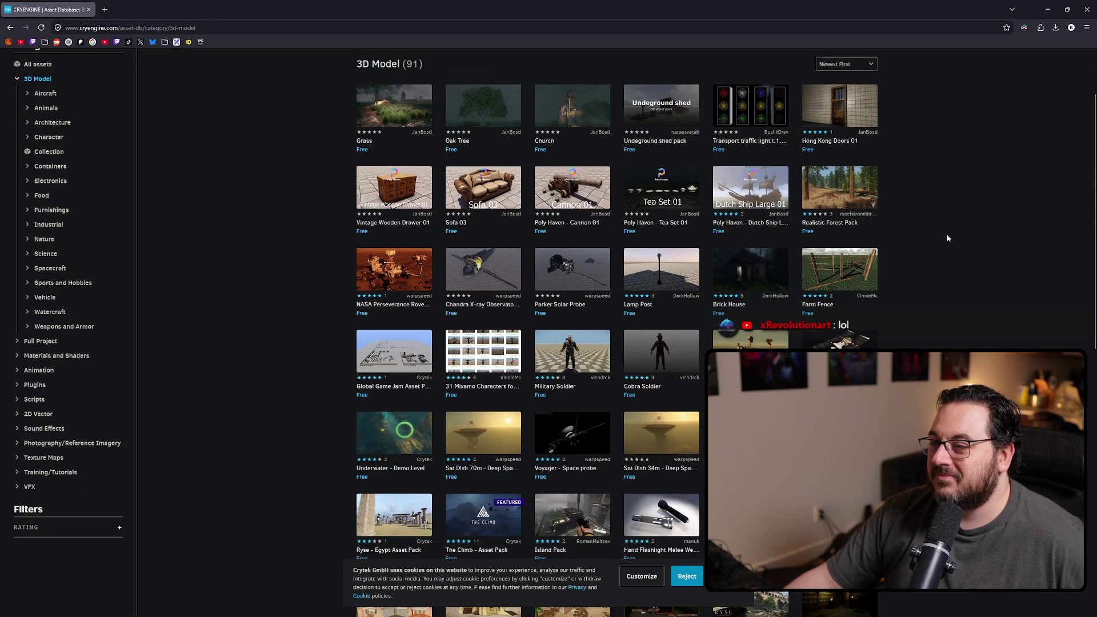
key("alt+Left")
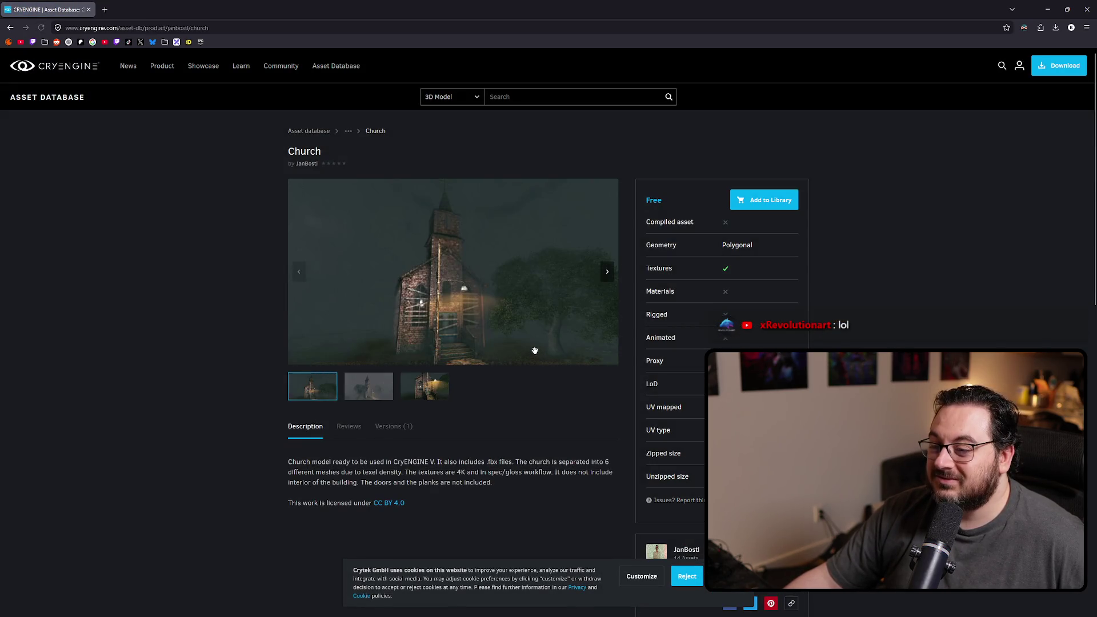
- Browse the Church's preview images and its specification table, including the Materials and UV type rows
left_click(368, 384)
left_click(439, 398)
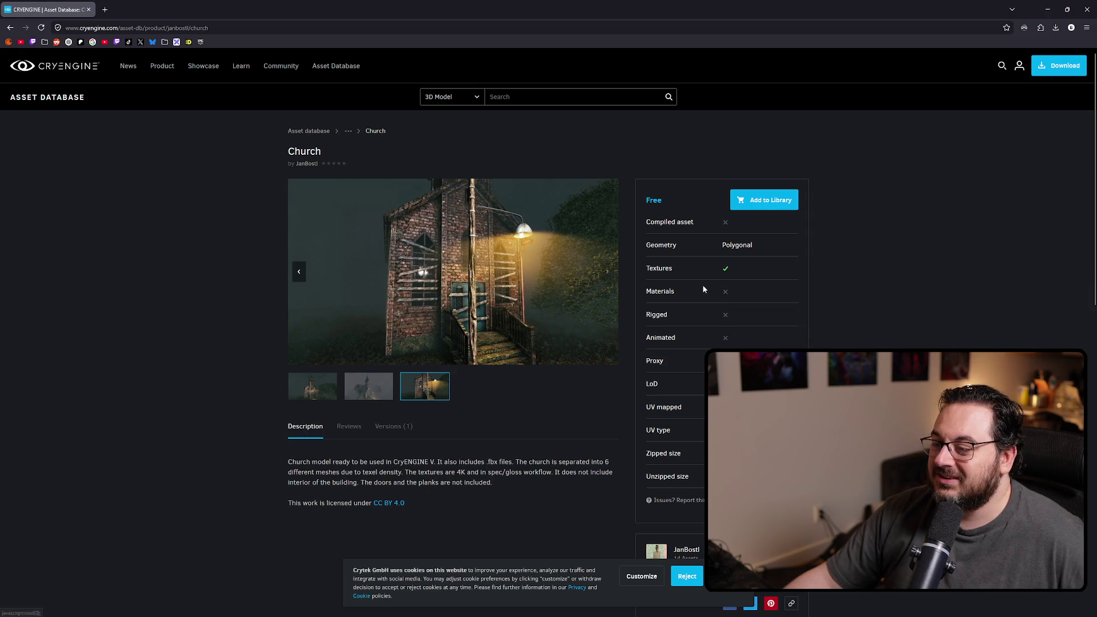
left_click(733, 290)
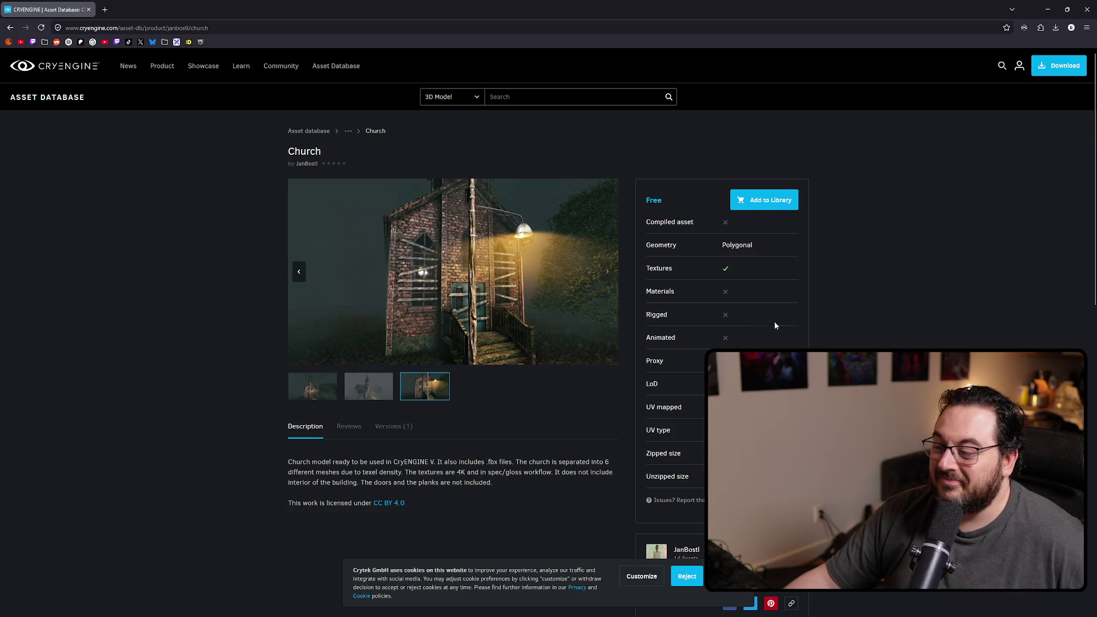
scroll(766, 327, "down", 3)
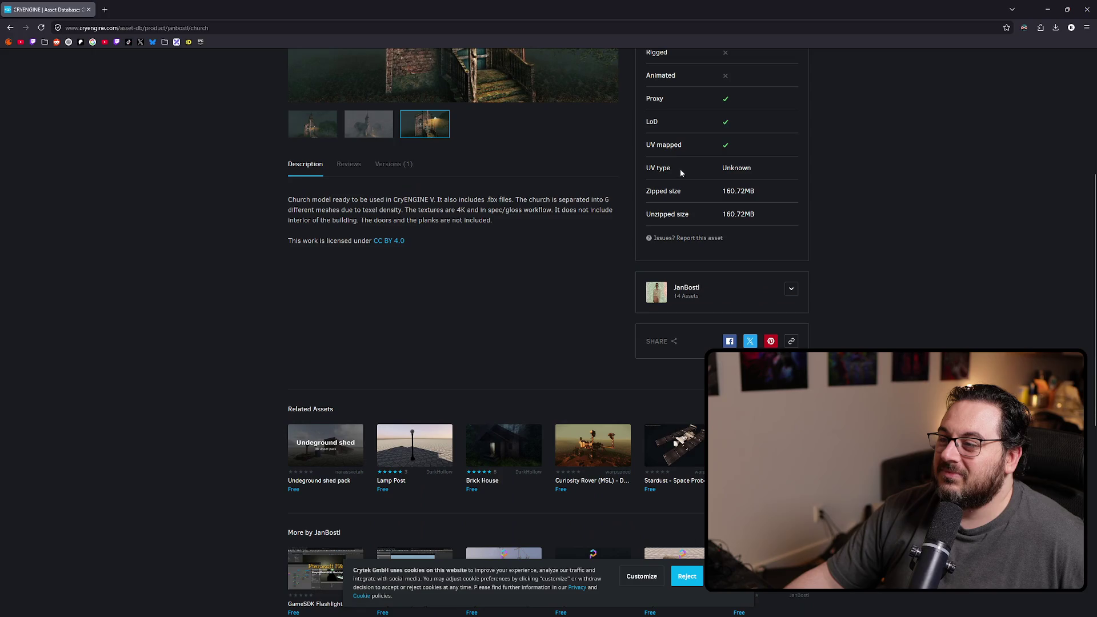
left_click_drag(648, 170, 734, 178)
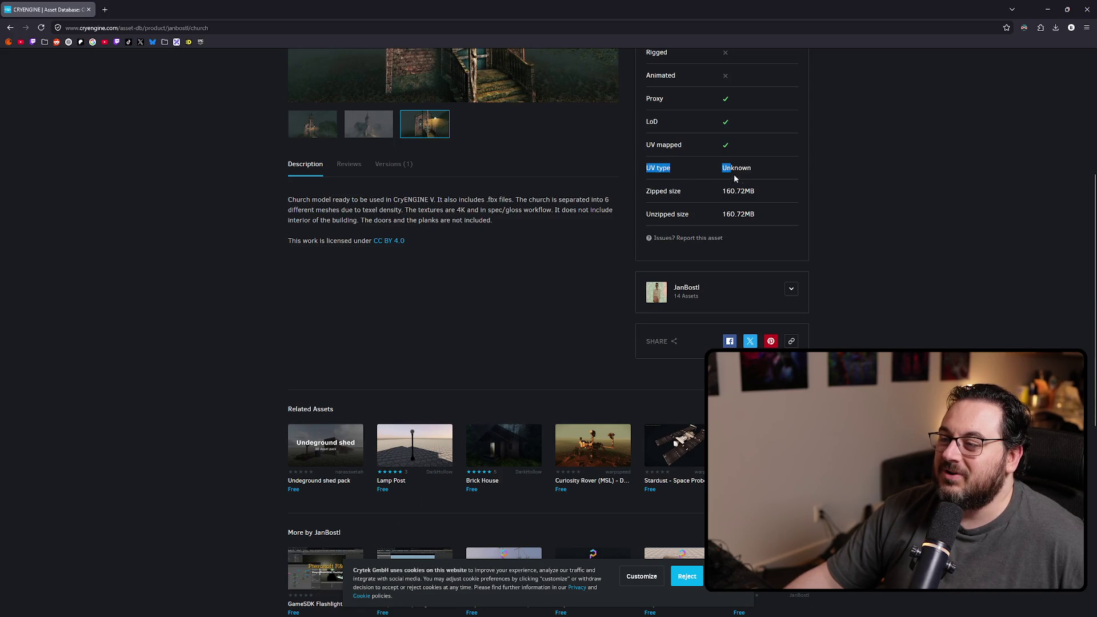
left_click(764, 170)
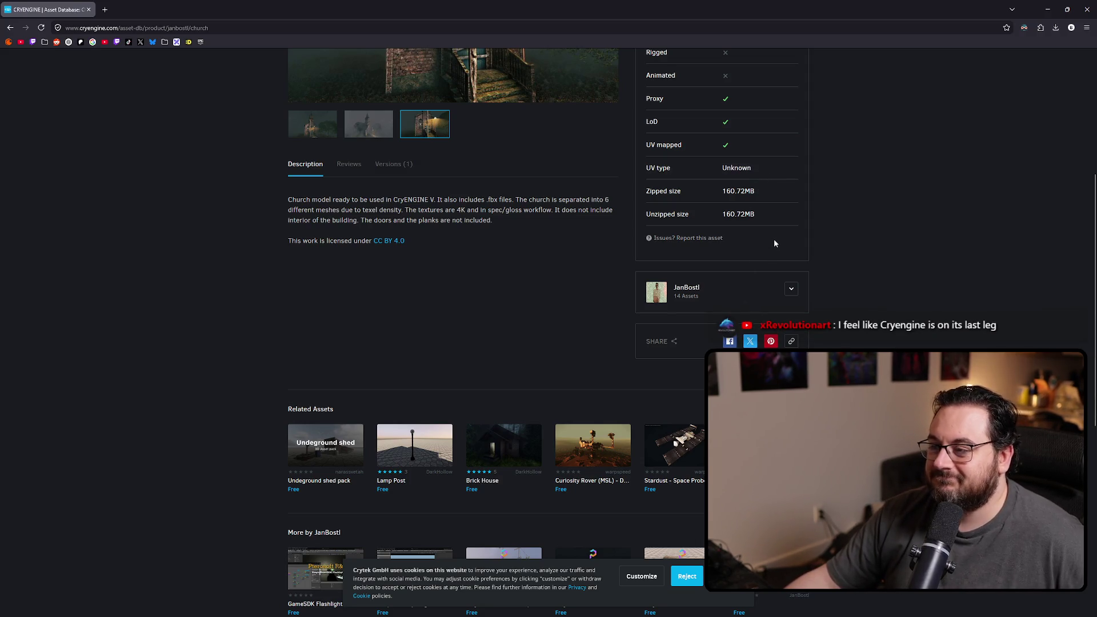
scroll(773, 266, "up", 5)
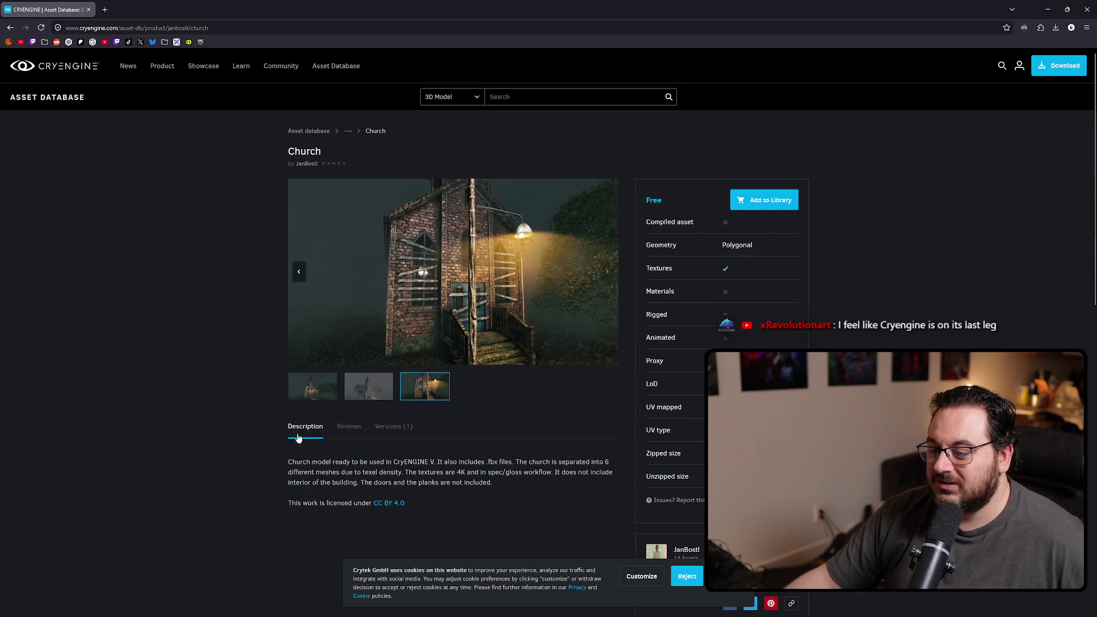
scroll(305, 475, "down", 8)
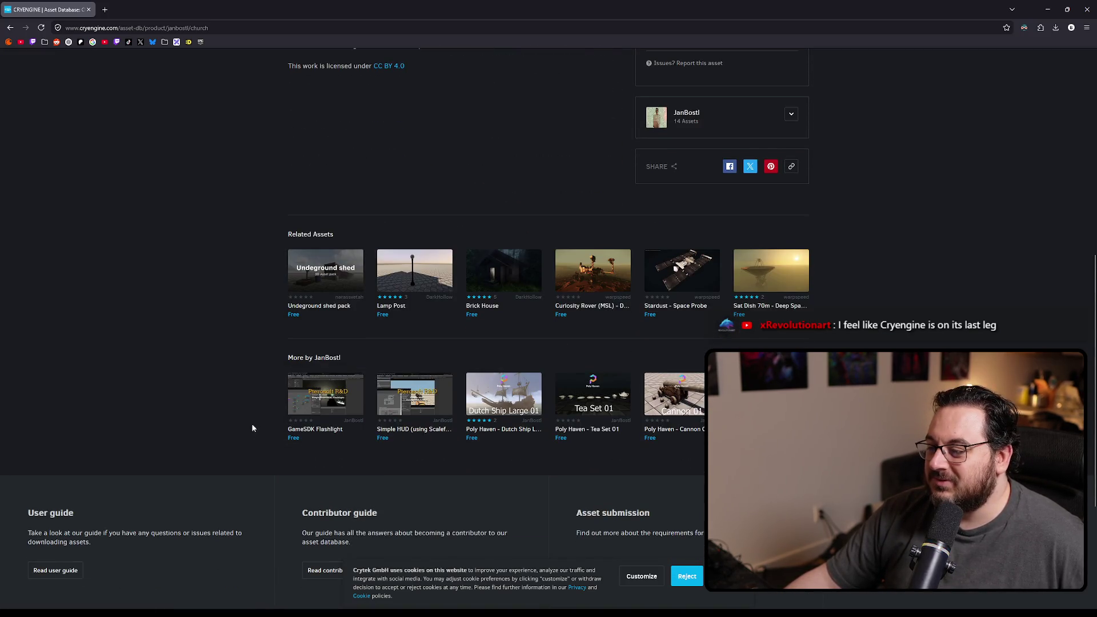
scroll(249, 444, "up", 8)
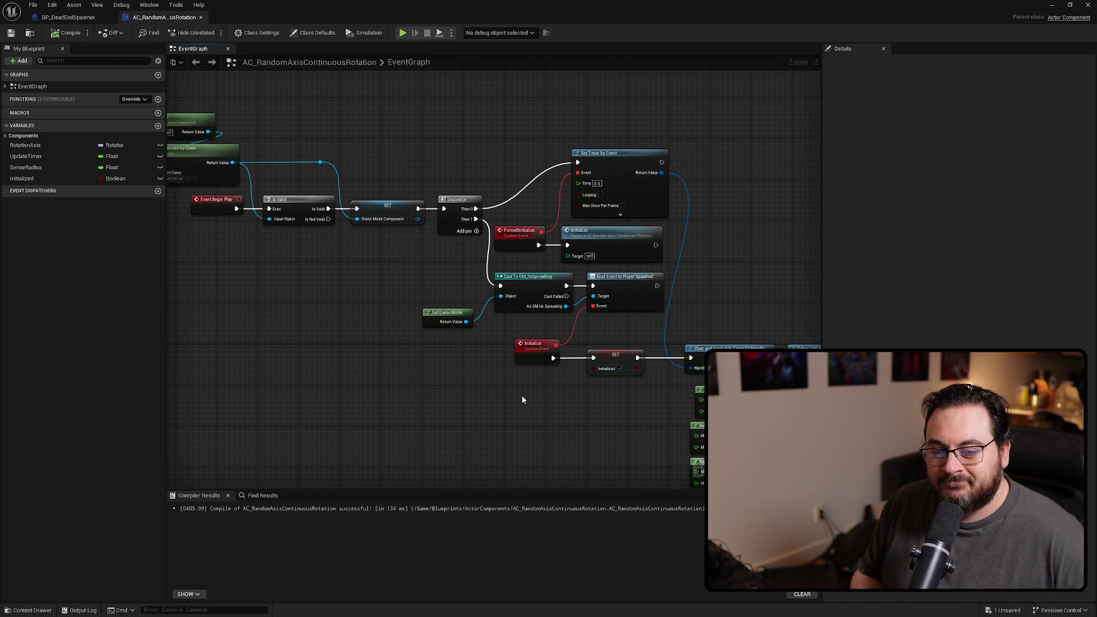
- Minimize the Blueprint editor, zoom the level viewport out, and start Play In Editor with Alt+P
left_click_drag(299, 364, 319, 363)
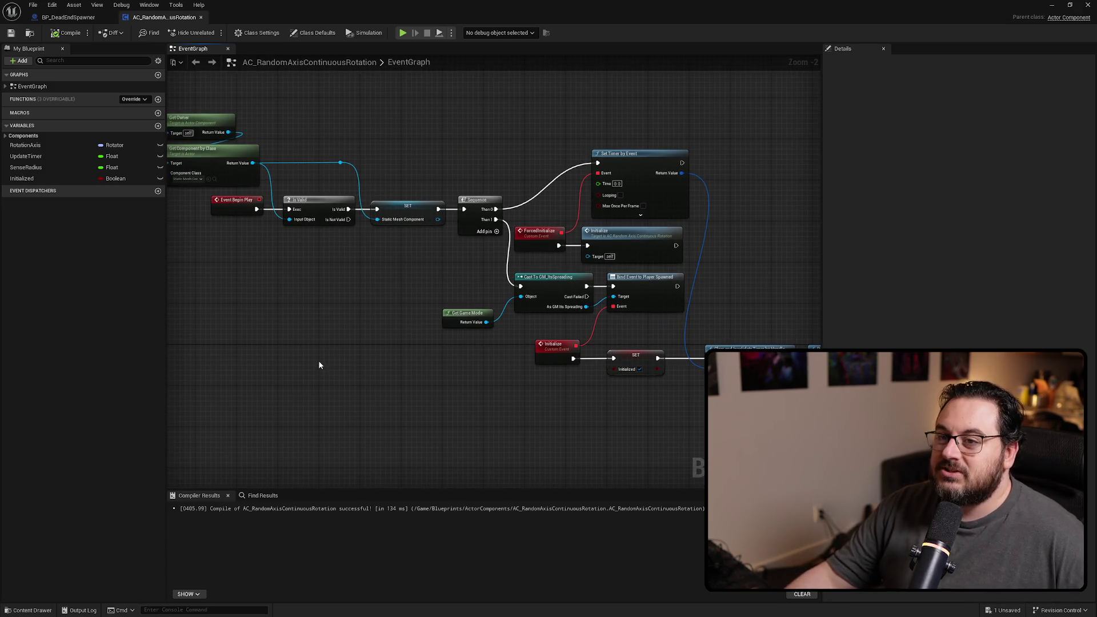
left_click(1052, 5)
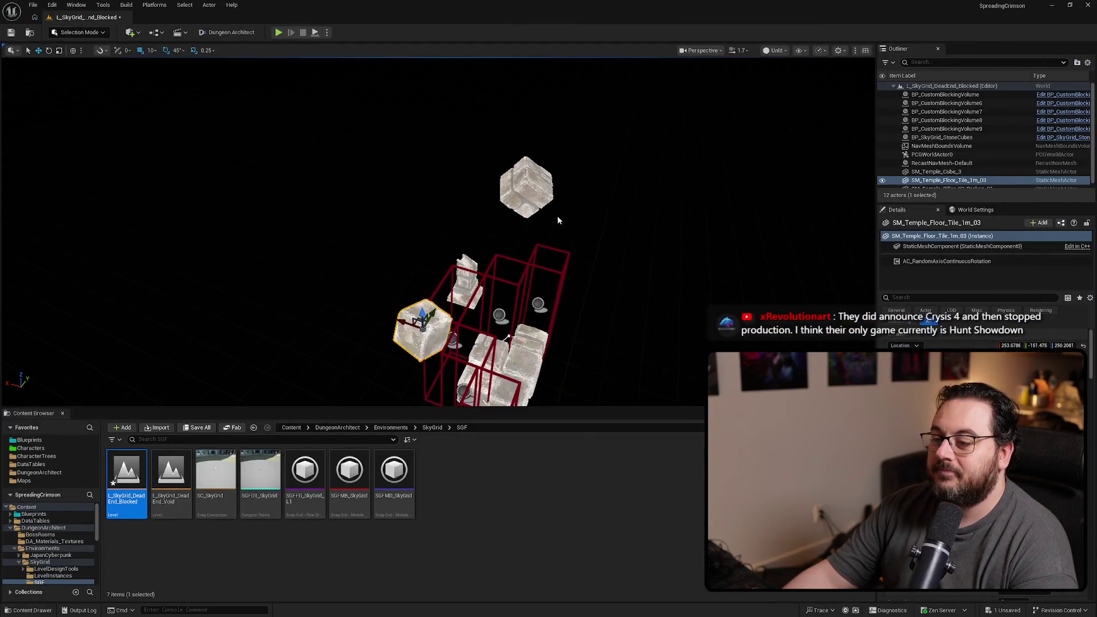
scroll(528, 319, "down", 5)
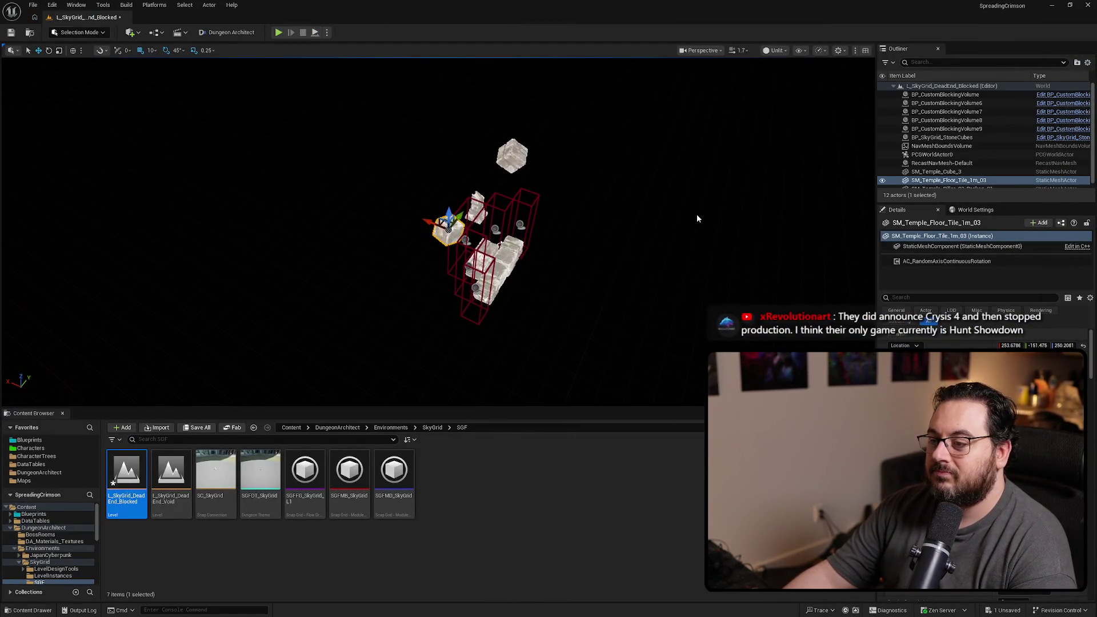
key("alt+p")
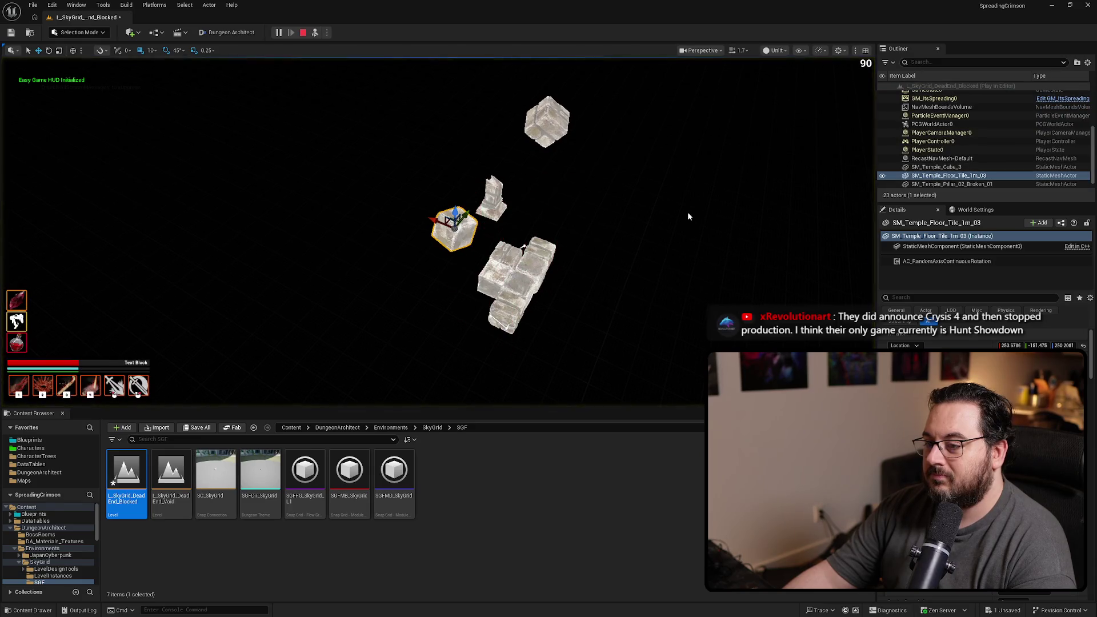
- Restart the Play session, eject to a free camera to inspect the spinning floor tile, then stop playing
key("Escape")
key("alt+p")
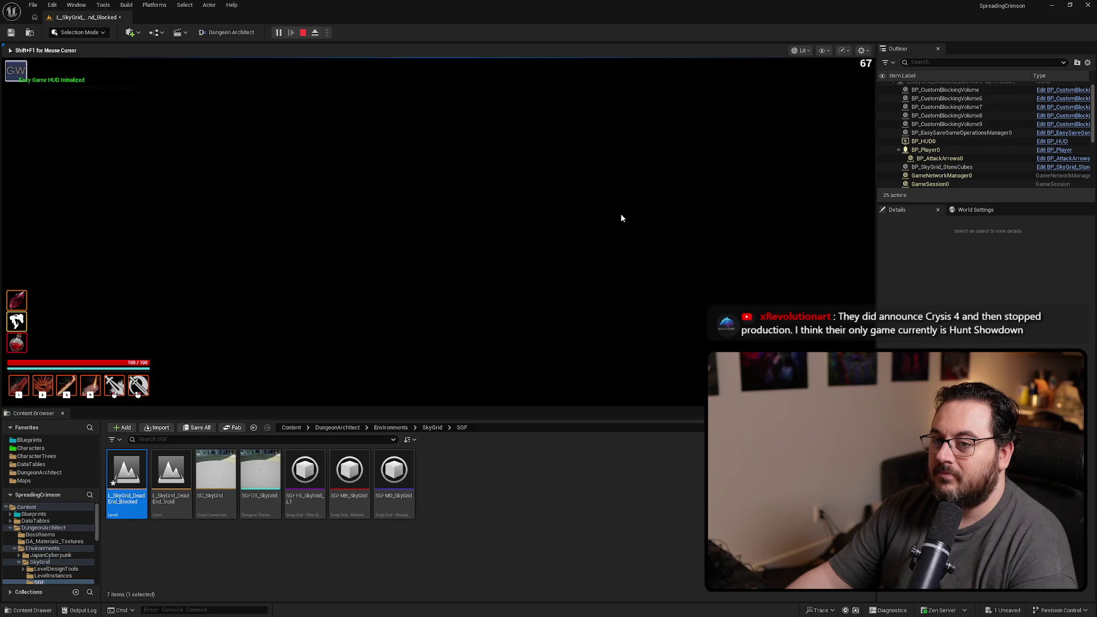
left_click(315, 32)
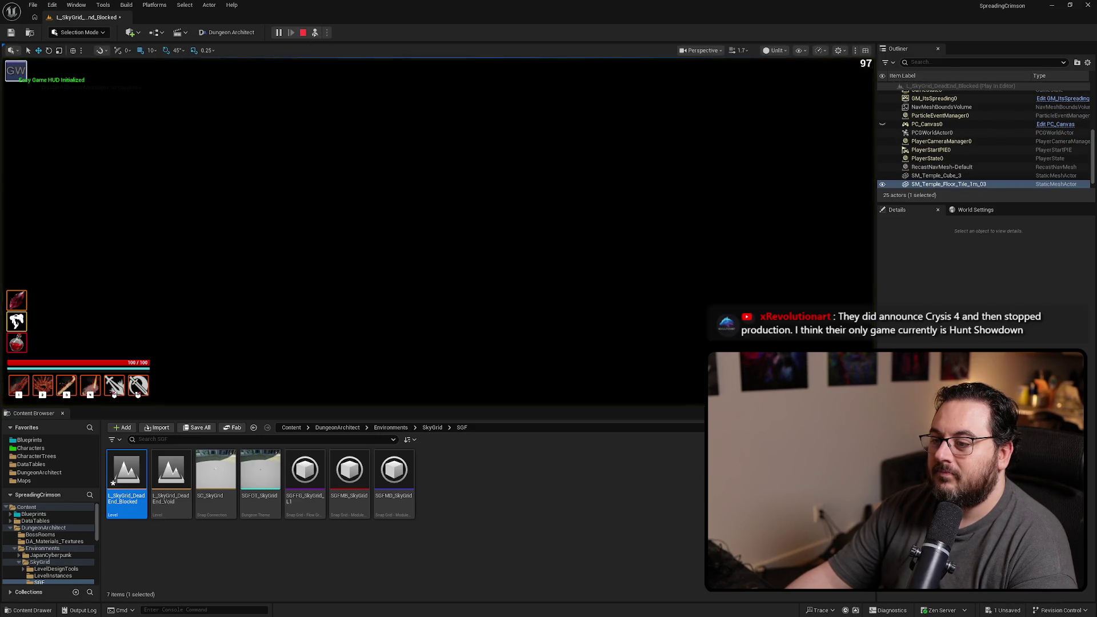
key("w")
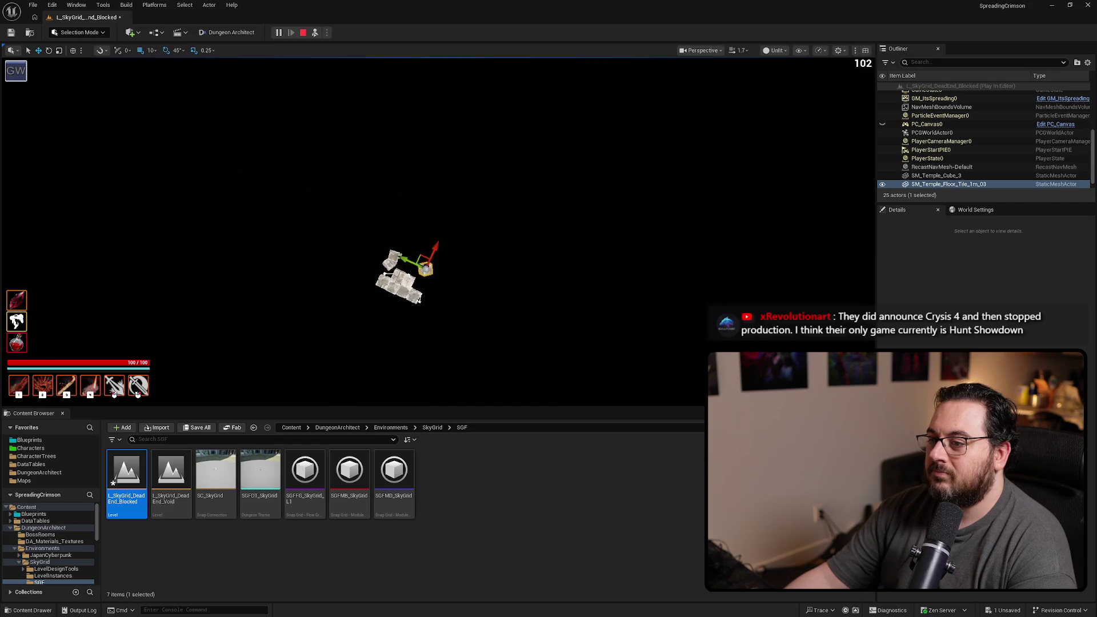
scroll(438, 228, "up", 1)
key("s")
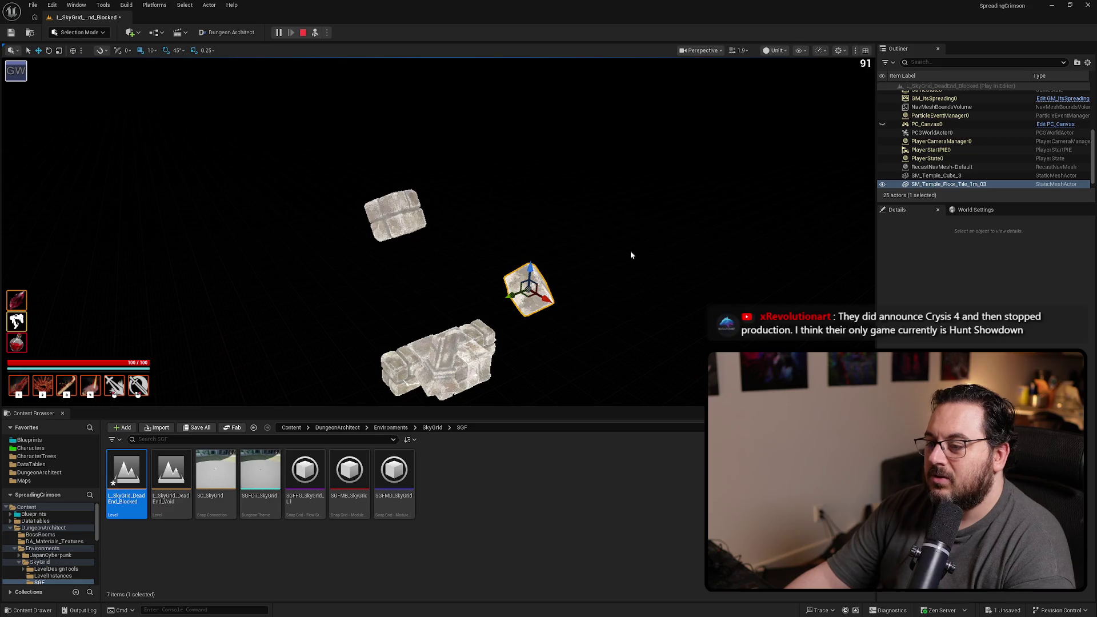
key("Escape")
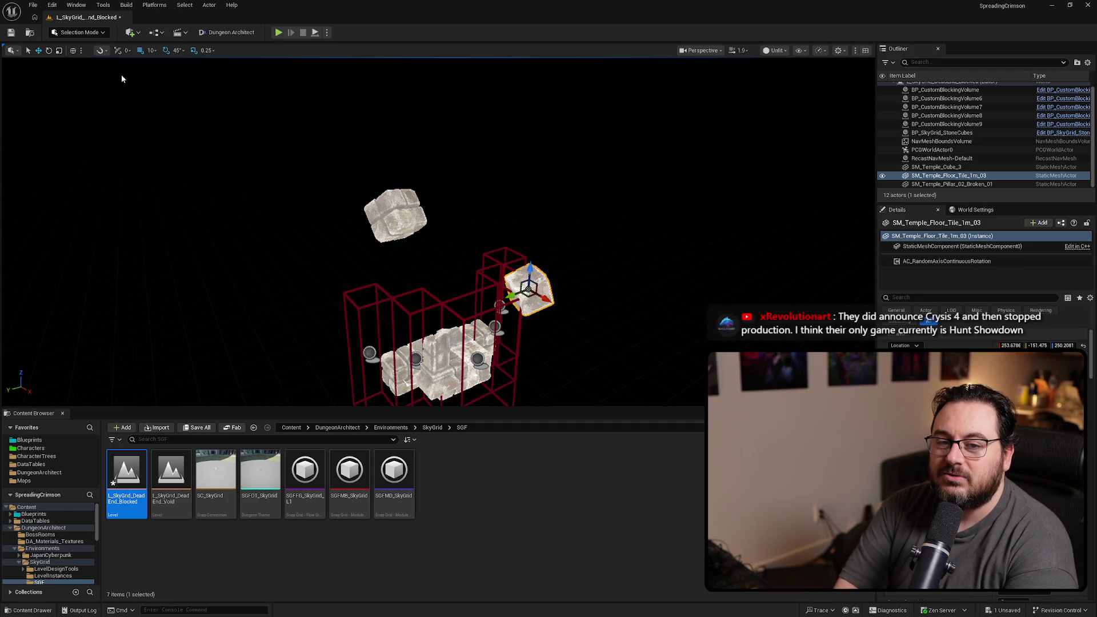
- Load L_Hub from File > Recent Levels, skip saving the dead-end level, and switch to lit view
left_click(32, 5)
mouse_move(154, 65)
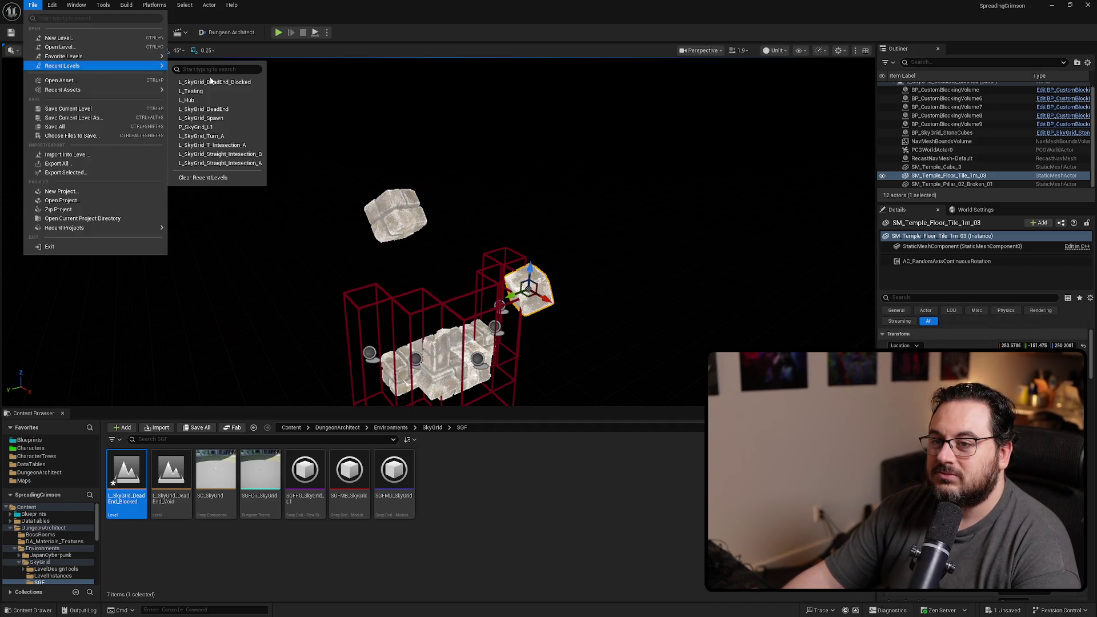
left_click(208, 100)
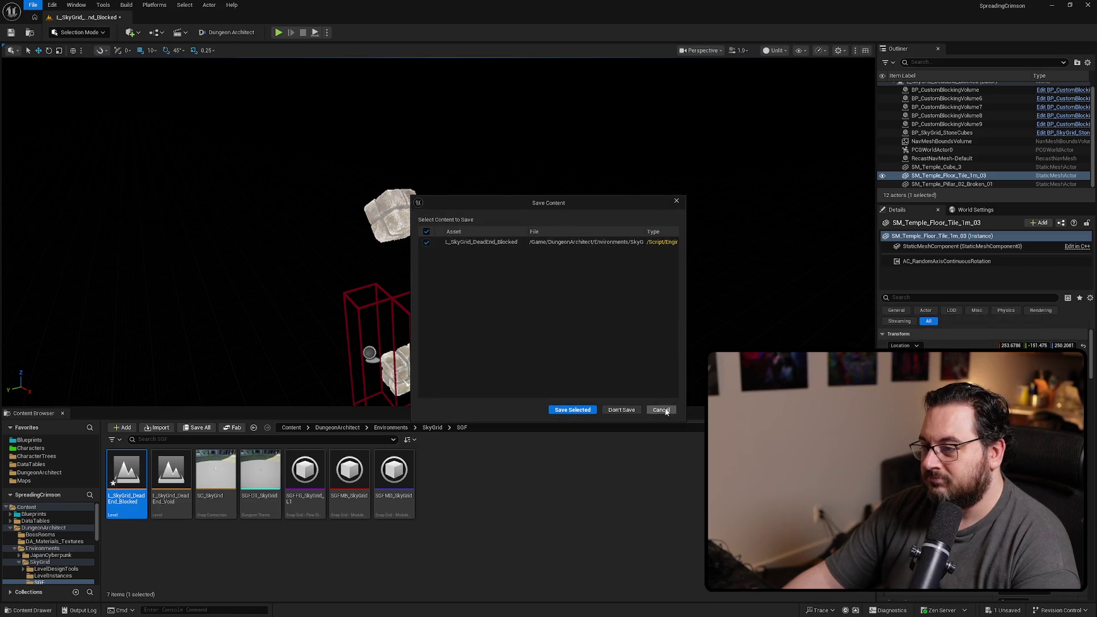
left_click(572, 410)
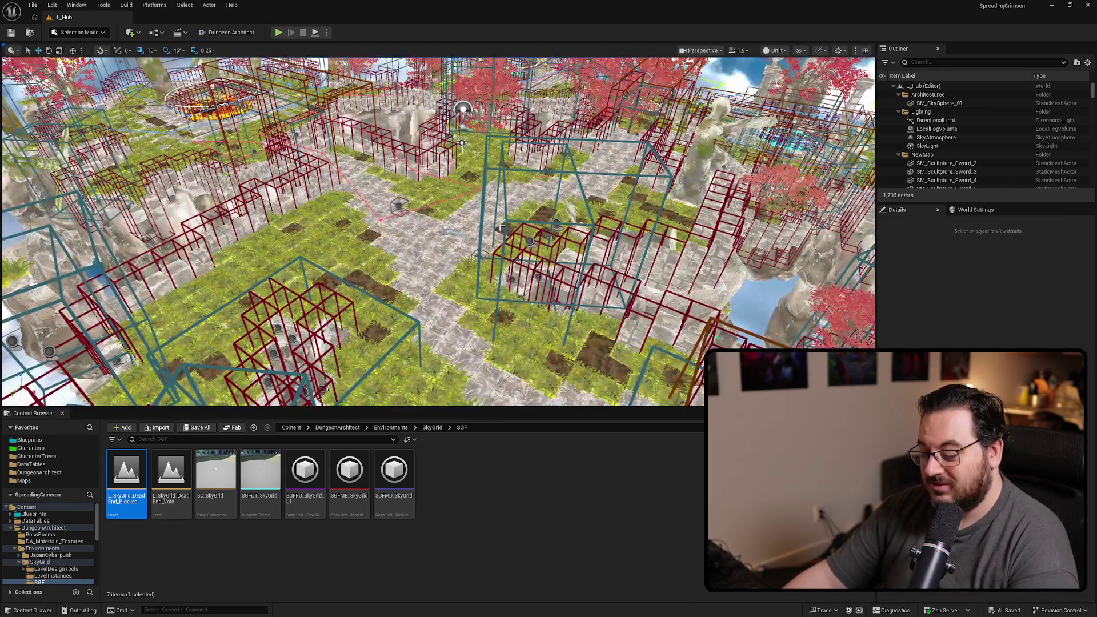
key("alt+4")
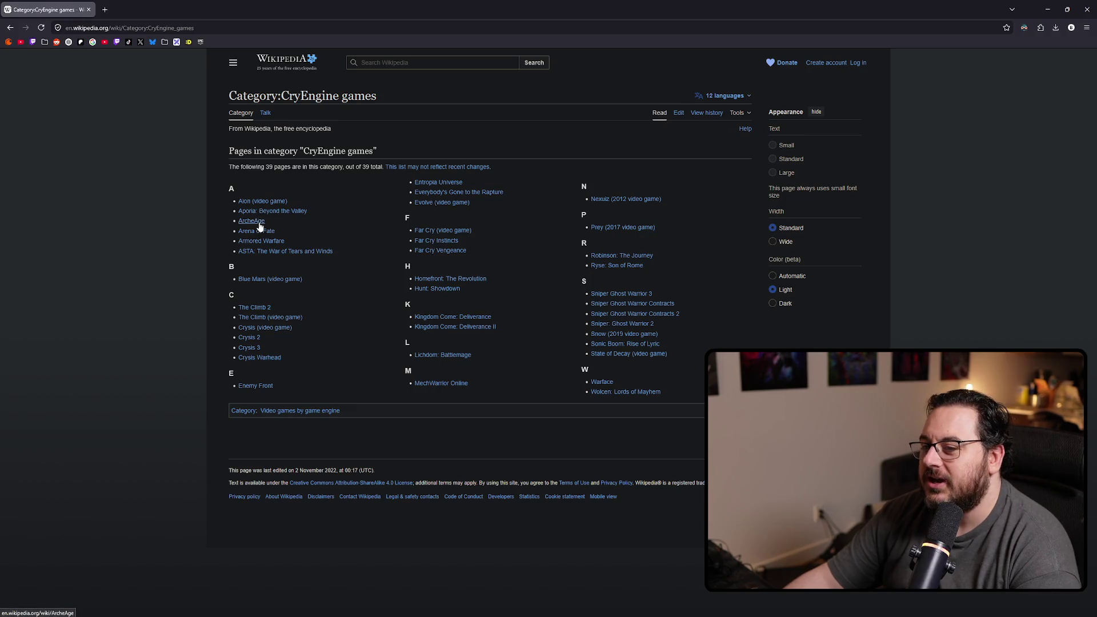
- Open The Climb (video game) article from the CryEngine games list, then return to Unreal
mouse_move(255, 221)
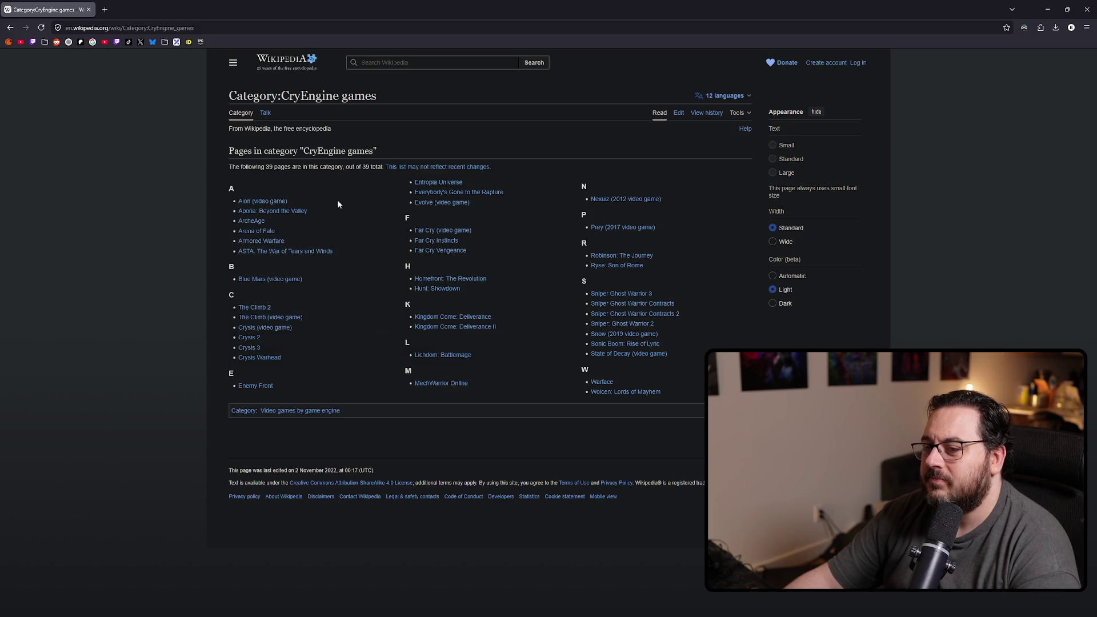
left_click(256, 316)
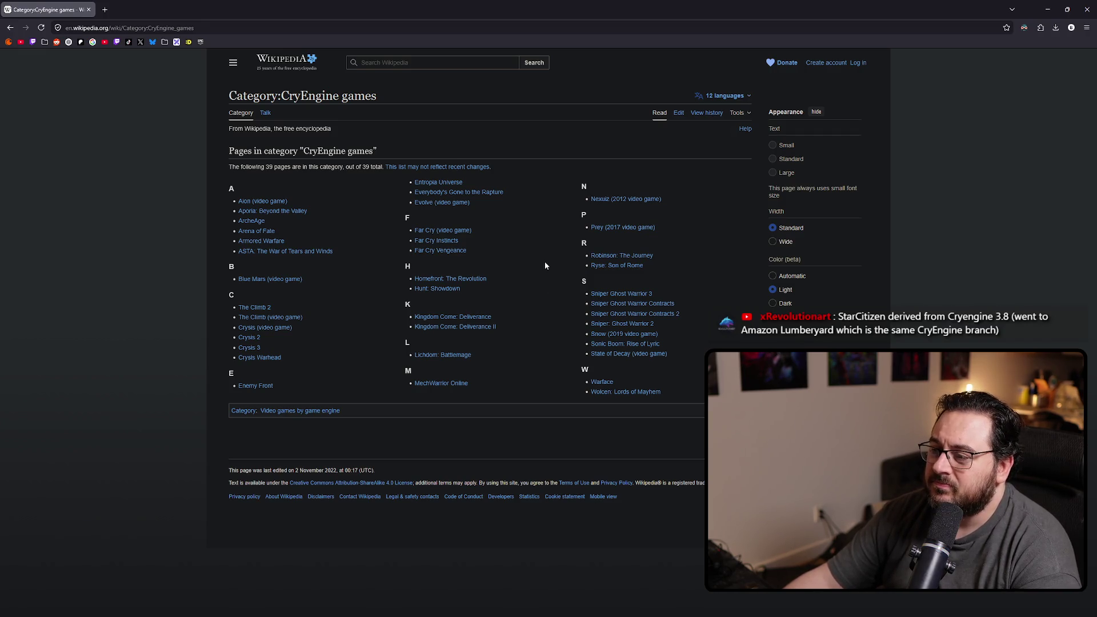
mouse_move(624, 269)
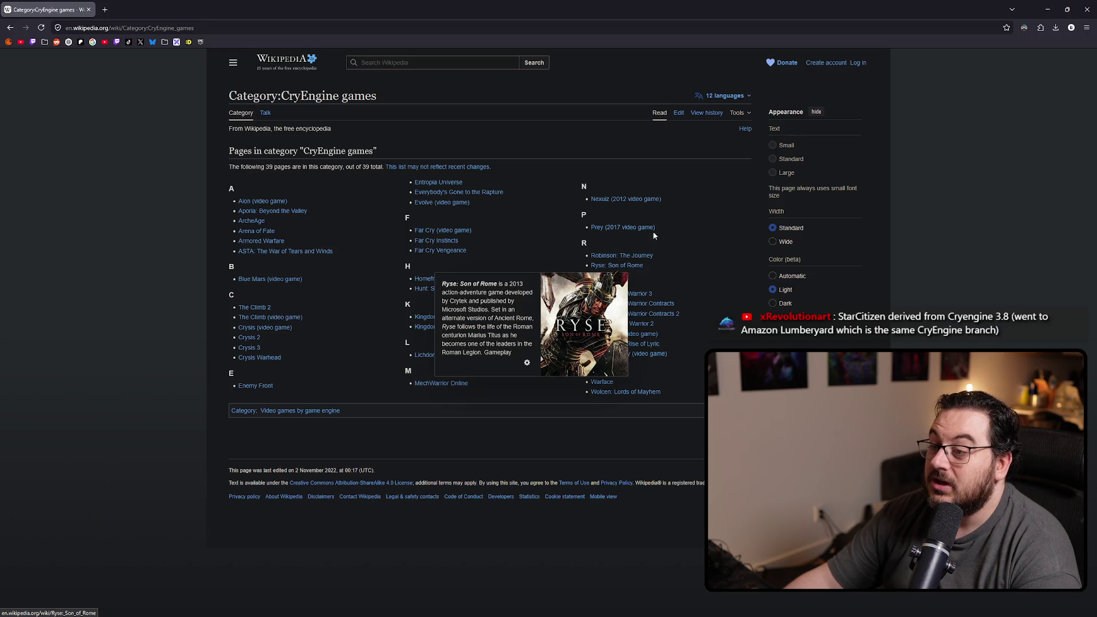
mouse_move(630, 229)
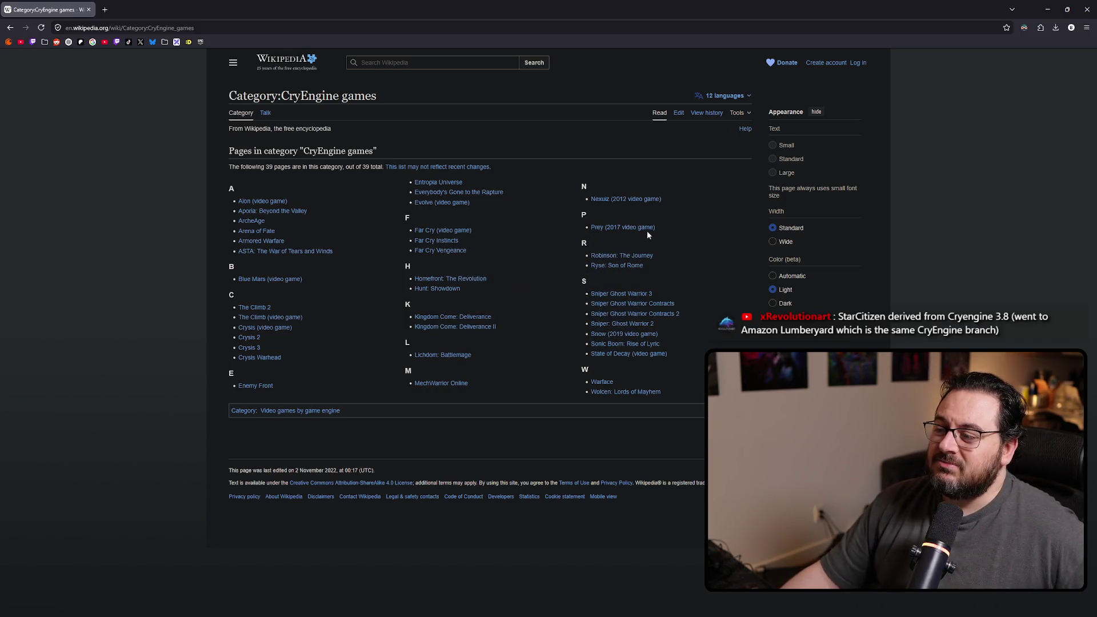
key("alt+Tab")
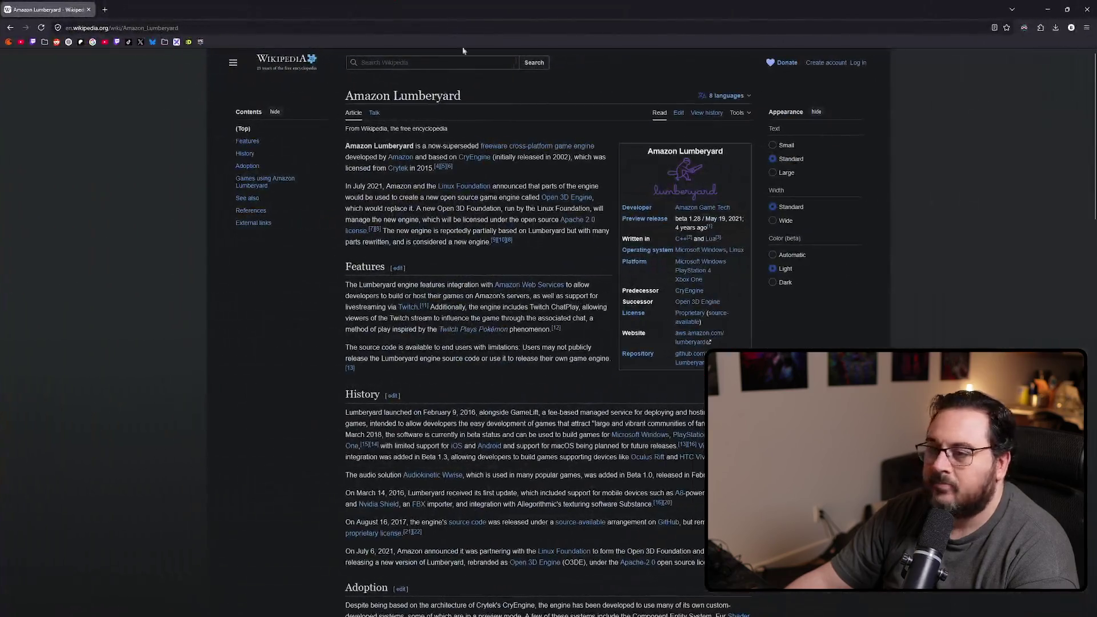
- Highlight the 2002 initial release, 2015 licensing year and Amazon Lumberyard title
mouse_move(510, 157)
left_mouse_down()
mouse_move(565, 148)
mouse_move(570, 156)
left_mouse_up()
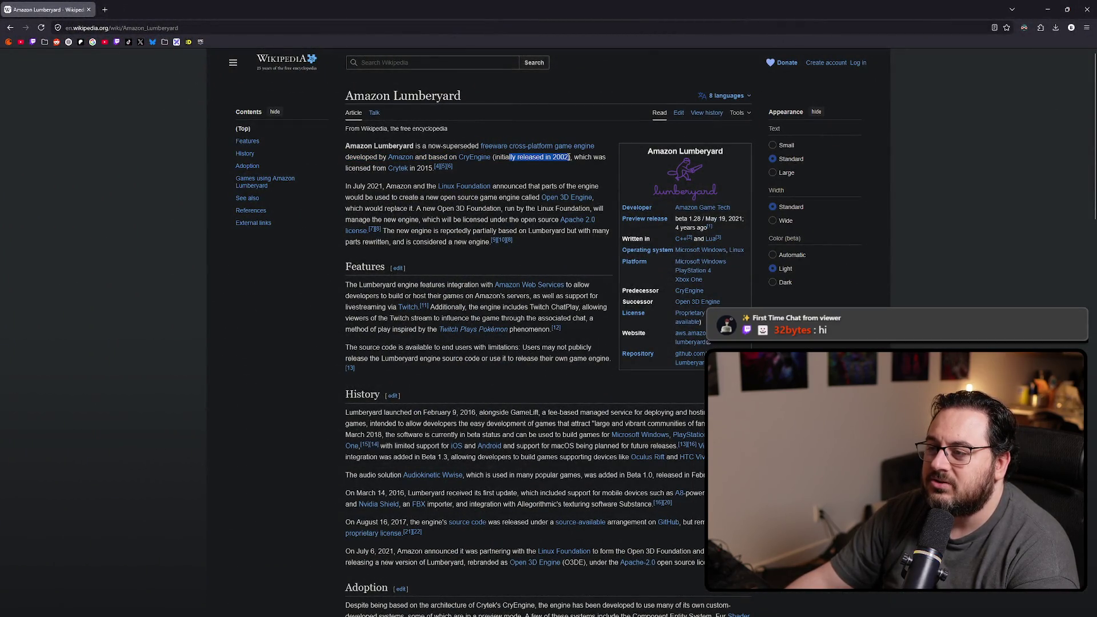
left_click_drag(500, 158, 535, 159)
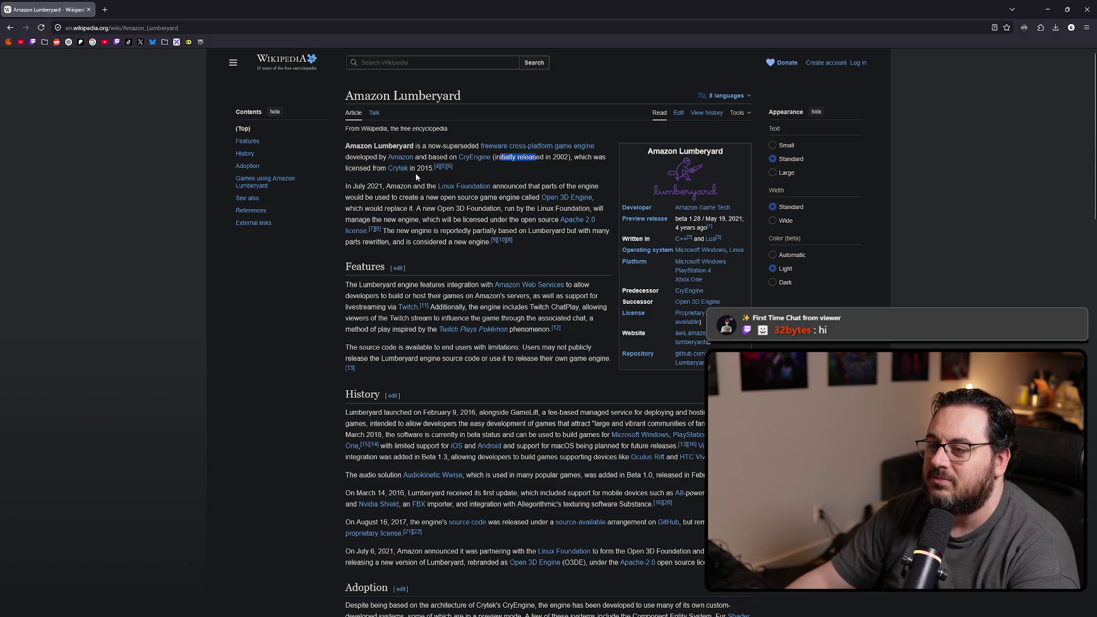
left_click_drag(414, 170, 432, 169)
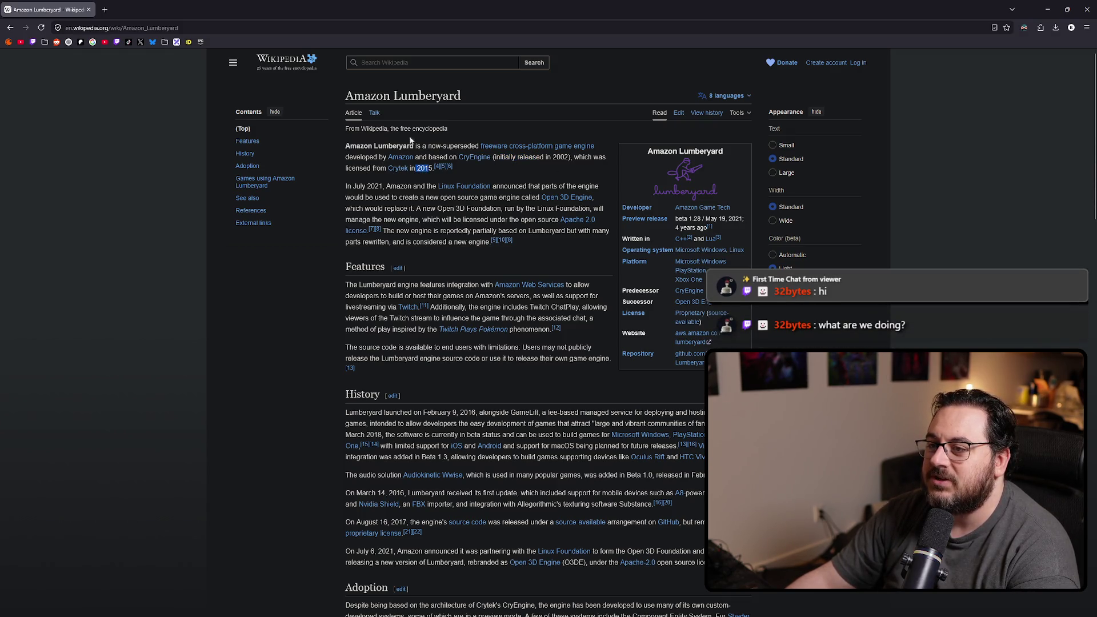
left_click_drag(346, 97, 488, 95)
left_click(489, 95)
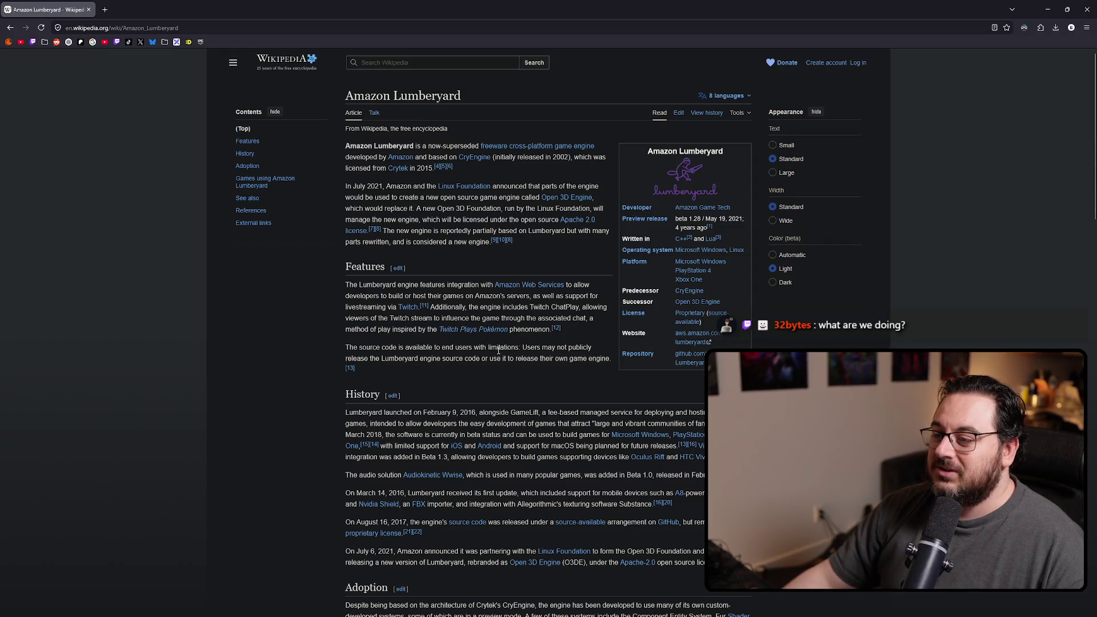
- Highlight the history dates February 9 2016, March 14 2016 and July 6 2021
scroll(438, 342, "down", 3)
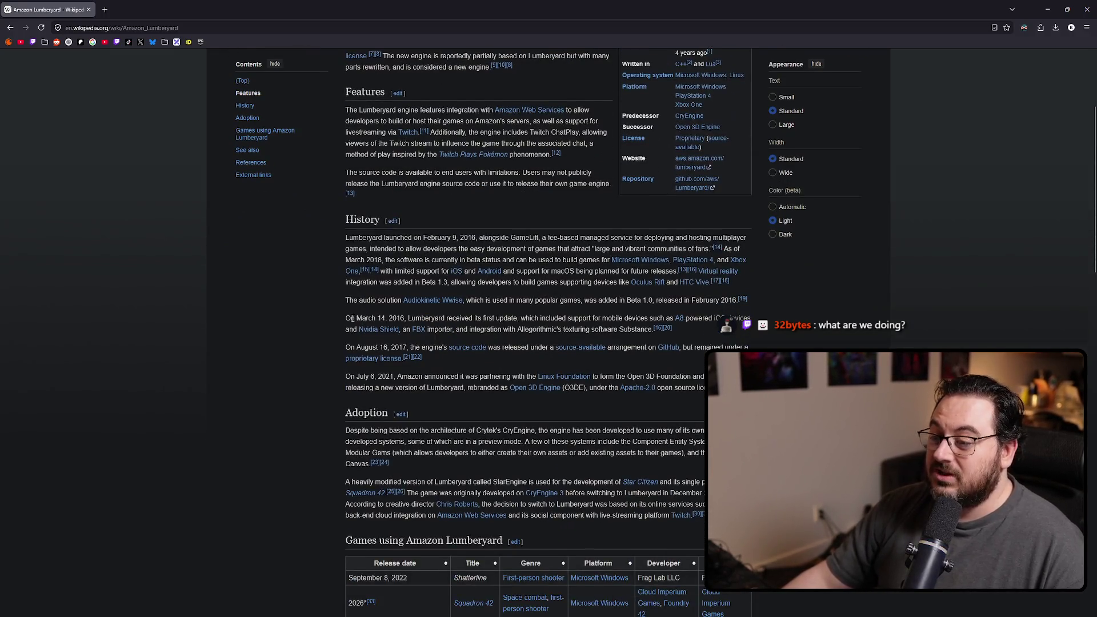
scroll(341, 315, "down", 1)
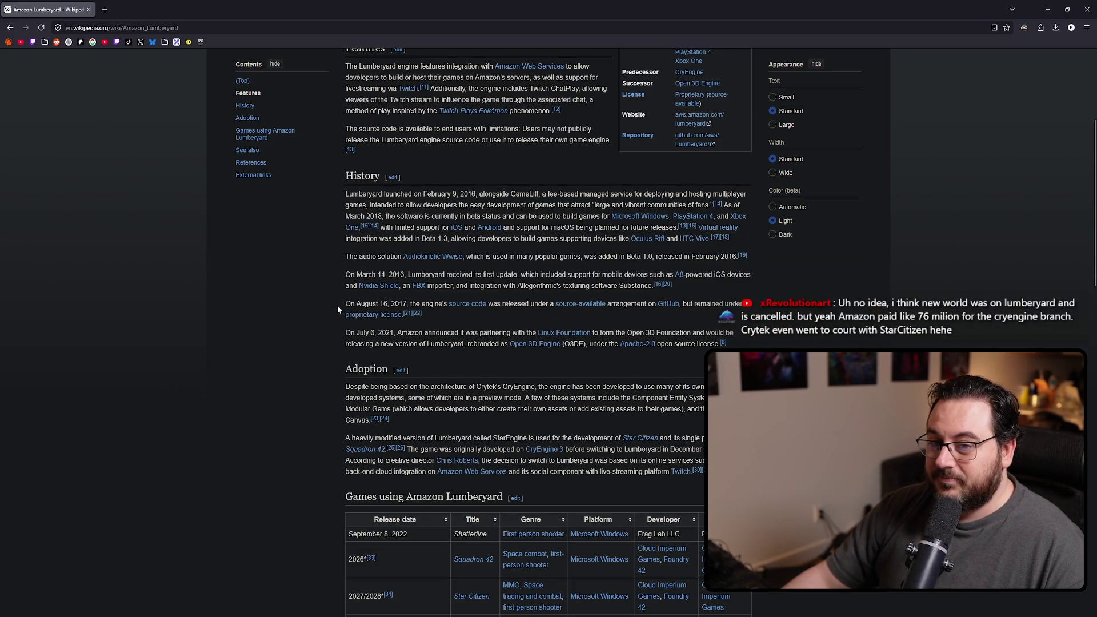
scroll(329, 301, "down", 1)
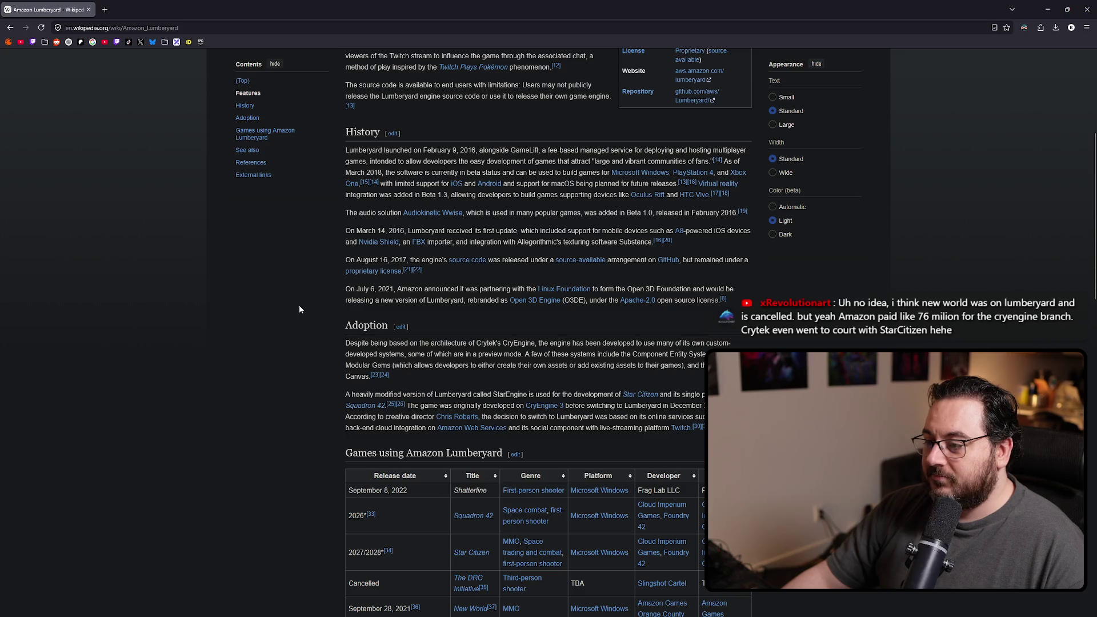
scroll(568, 161, "up", 2)
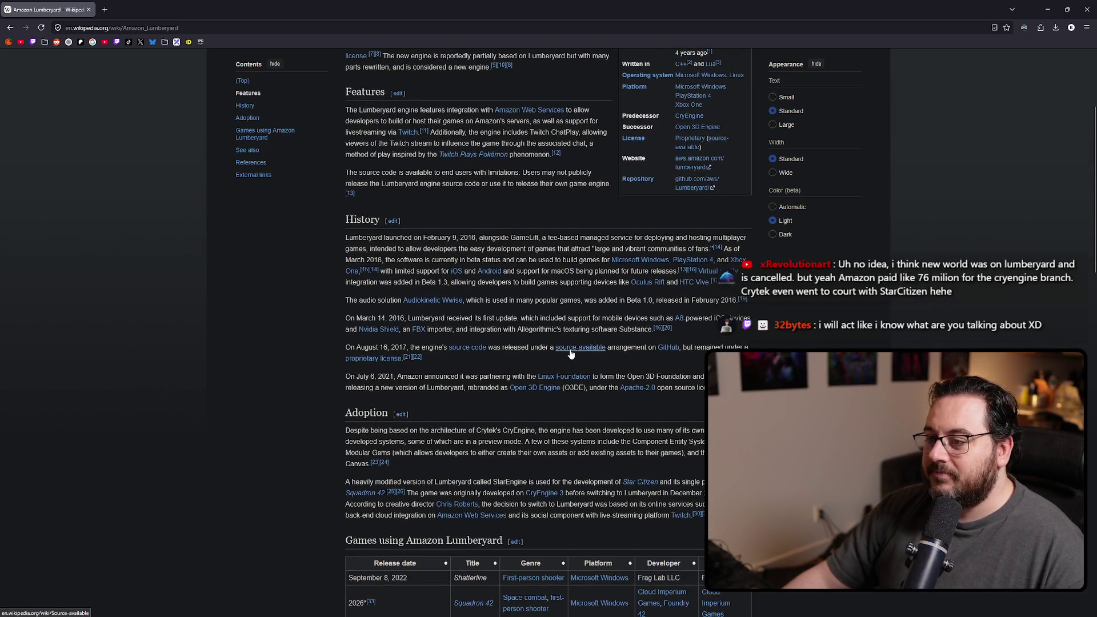
left_click_drag(442, 237, 483, 245)
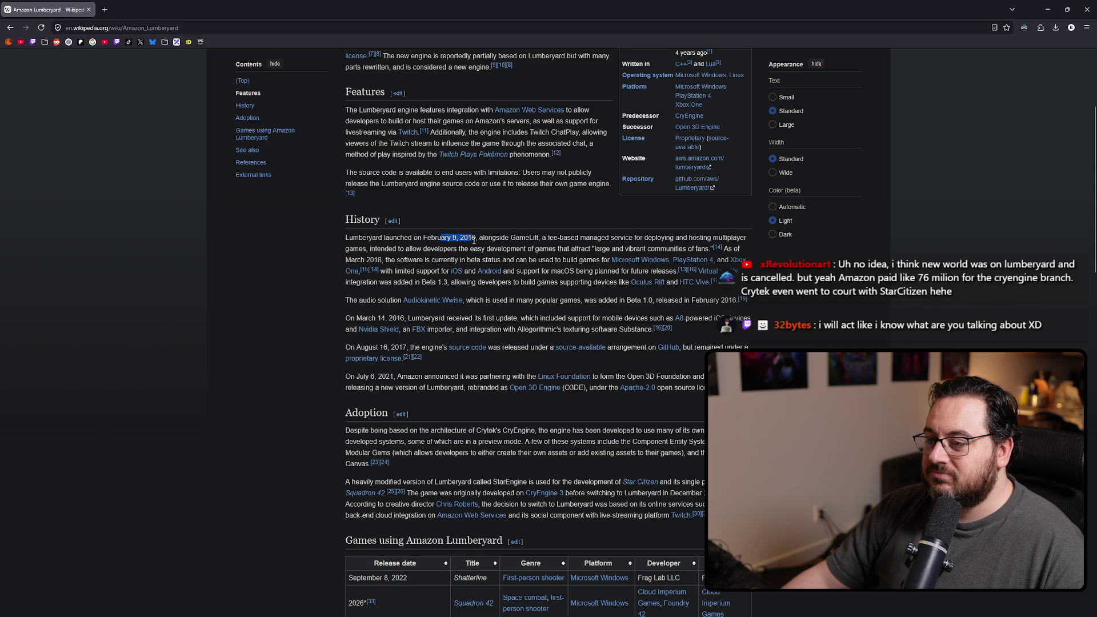
mouse_move(367, 318)
left_mouse_down()
mouse_move(410, 318)
mouse_move(403, 346)
mouse_move(430, 346)
left_mouse_up()
mouse_move(358, 376)
left_mouse_down()
mouse_move(541, 387)
mouse_move(705, 377)
left_mouse_up()
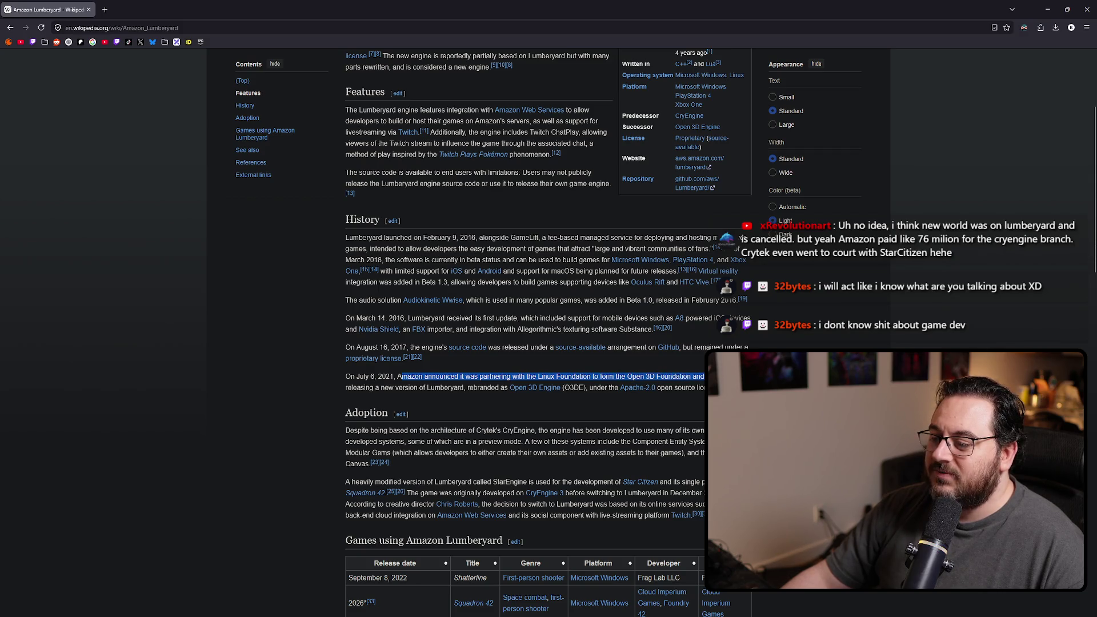
left_click(385, 387)
- Highlight the rebranding and open-source sentences, open the Open 3D Engine article, then return to Unreal
mouse_move(366, 387)
left_mouse_down()
mouse_move(559, 400)
mouse_move(683, 390)
left_mouse_up()
left_click(584, 391)
left_click(699, 390)
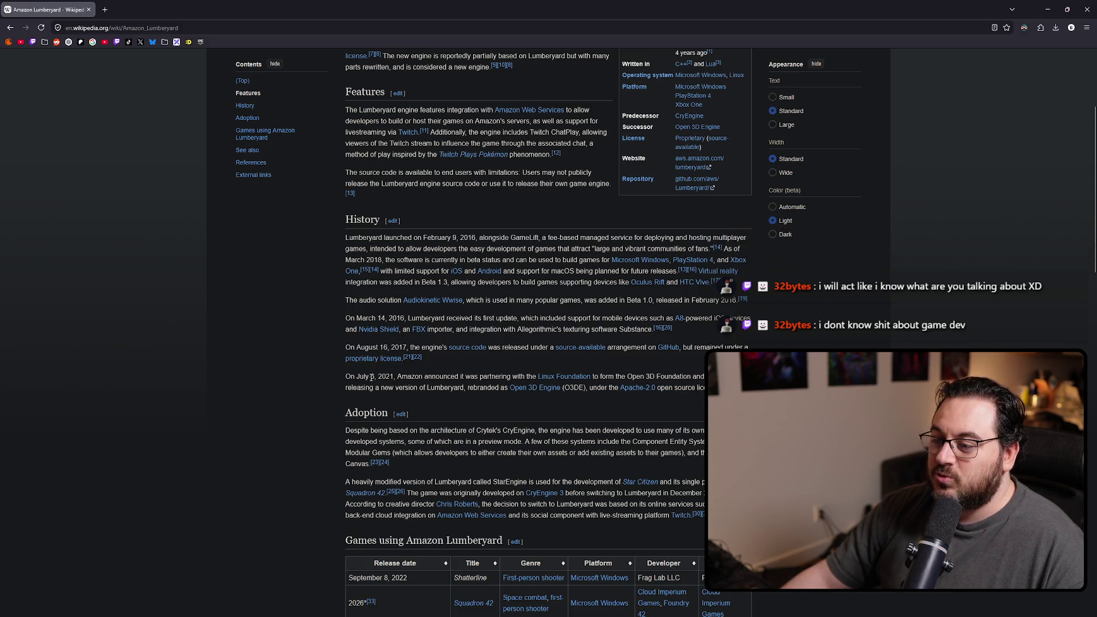
left_click_drag(372, 377, 409, 376)
left_click(552, 389)
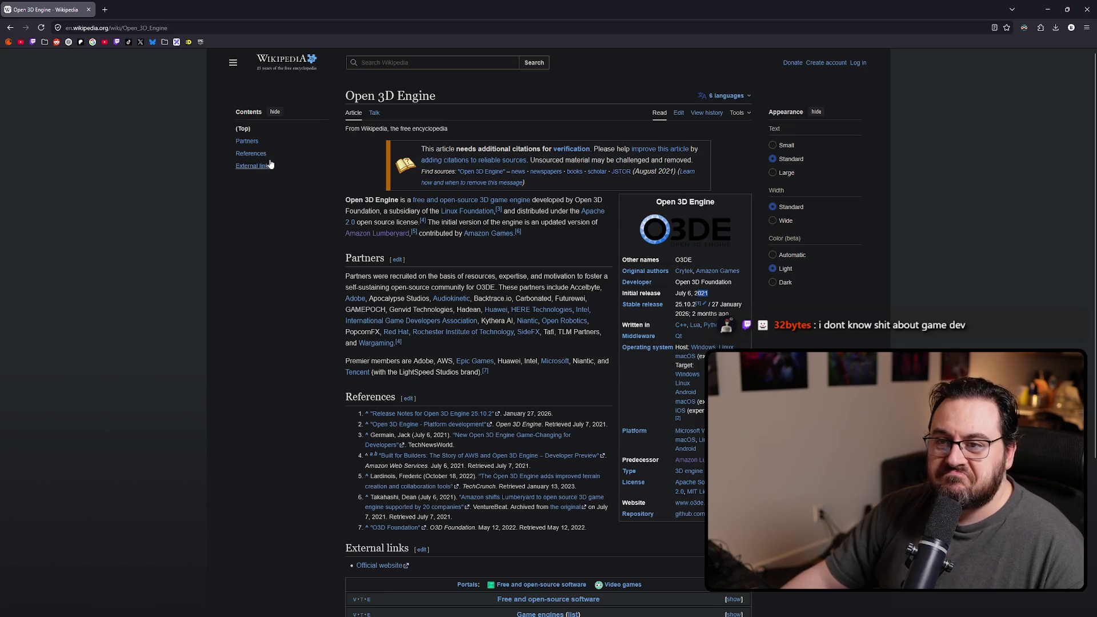
key("alt+Tab")
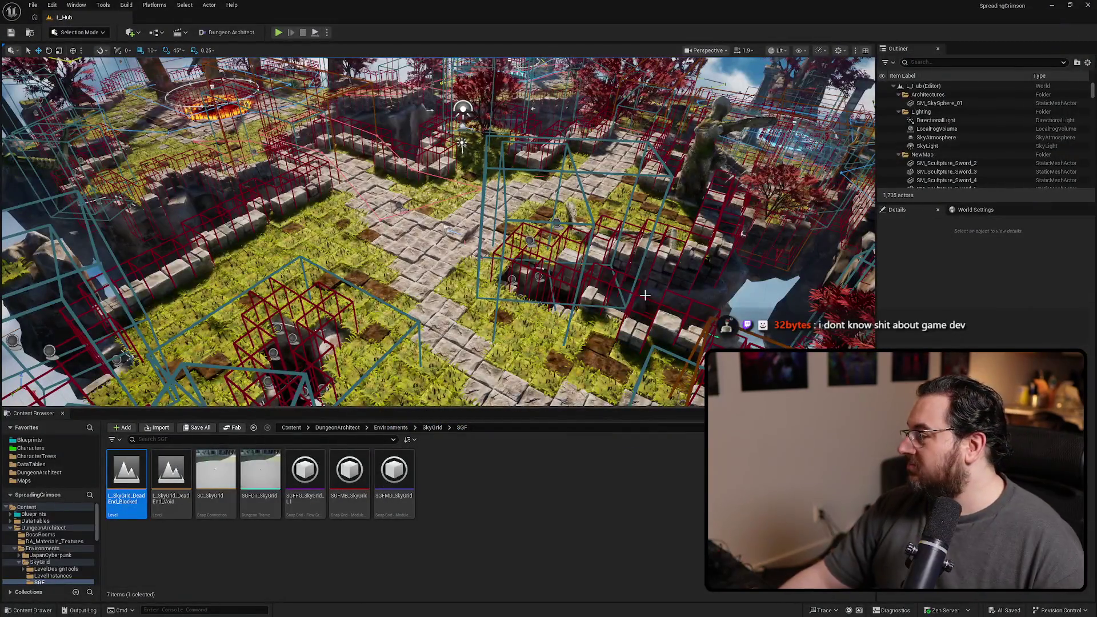